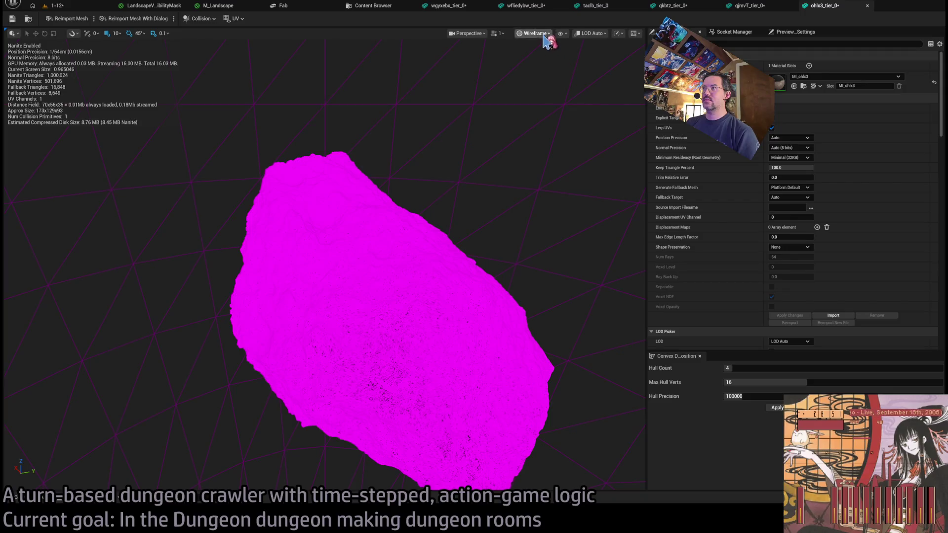
Switch the ohlx3_tier_0 rock viewport from wireframe to fully Lit view.
key("alt+3")
scroll(449, 158, "up", 5)
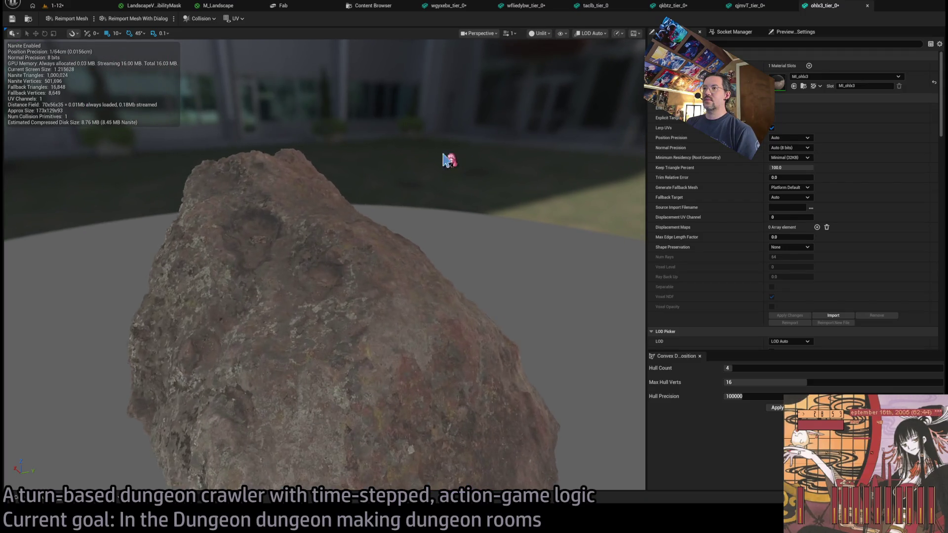
key("alt+4")
scroll(325, 264, "up", 5)
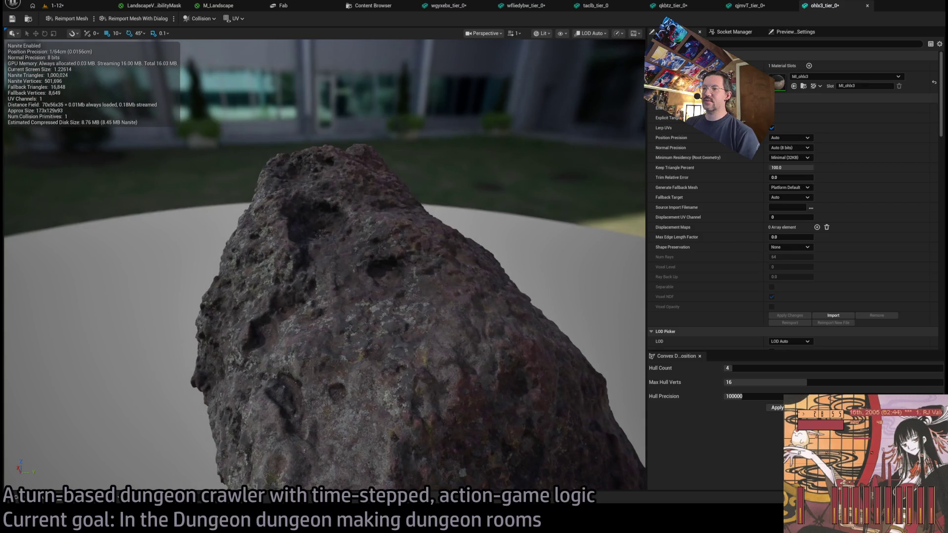
scroll(451, 154, "down", 5)
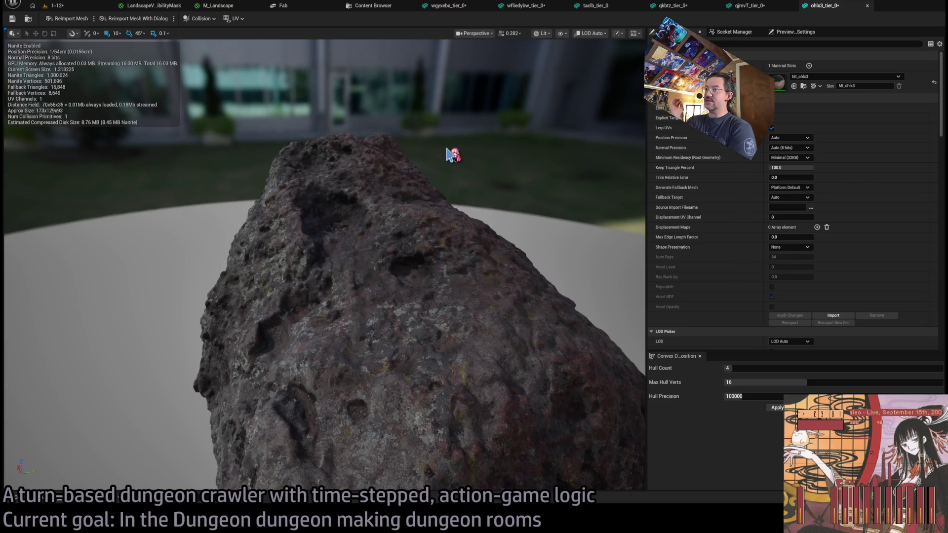
Set Nanite Keep Triangle Percent to 25 and apply, leaving about 250,858 triangles.
left_click(796, 168)
type("25")
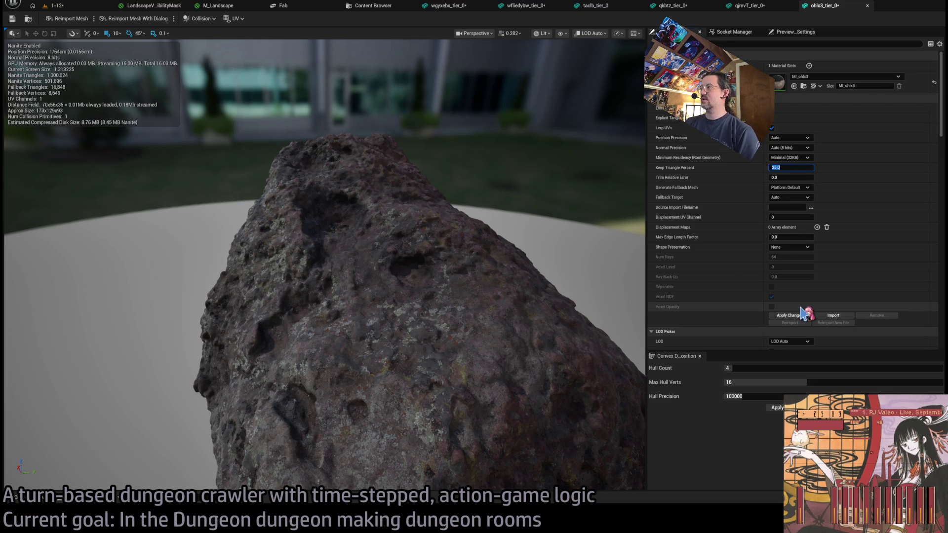
left_click(801, 314)
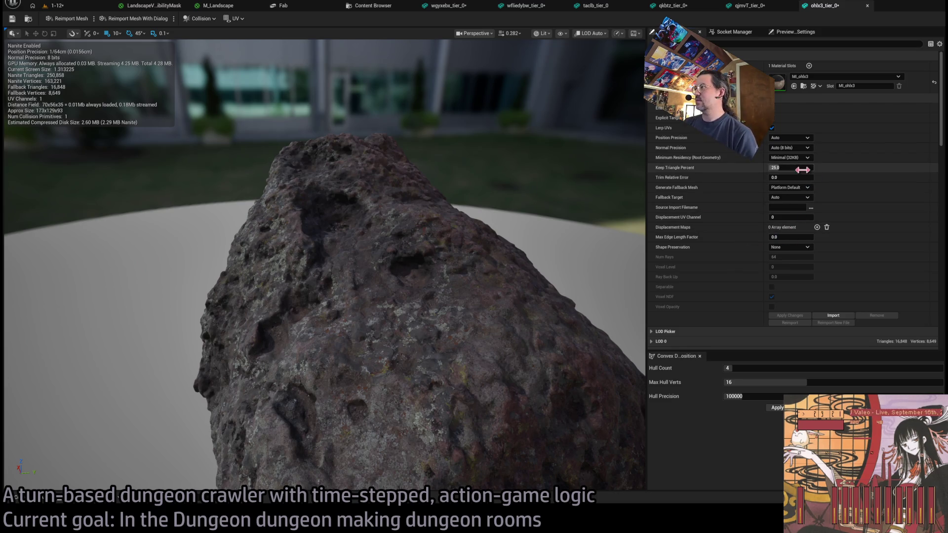
left_click_drag(473, 169, 412, 175)
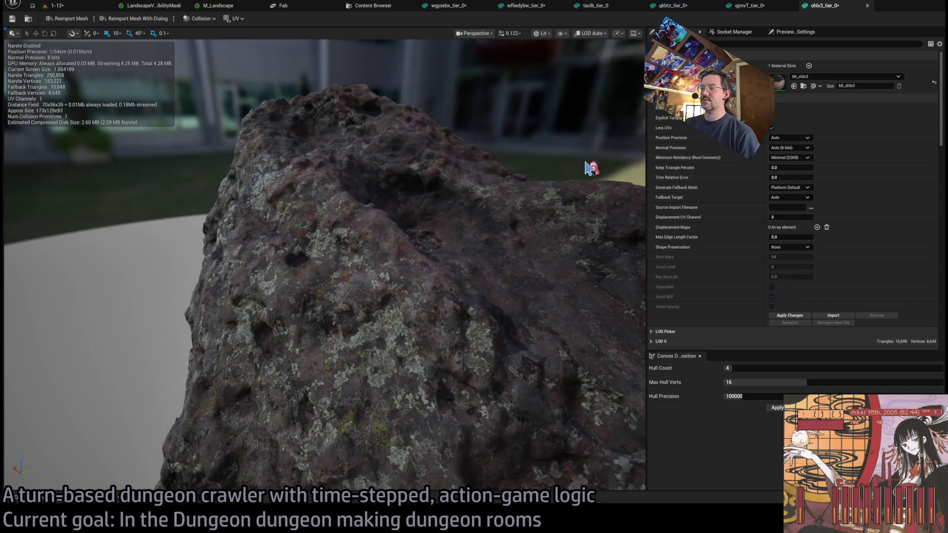
type("100")
key("Return")
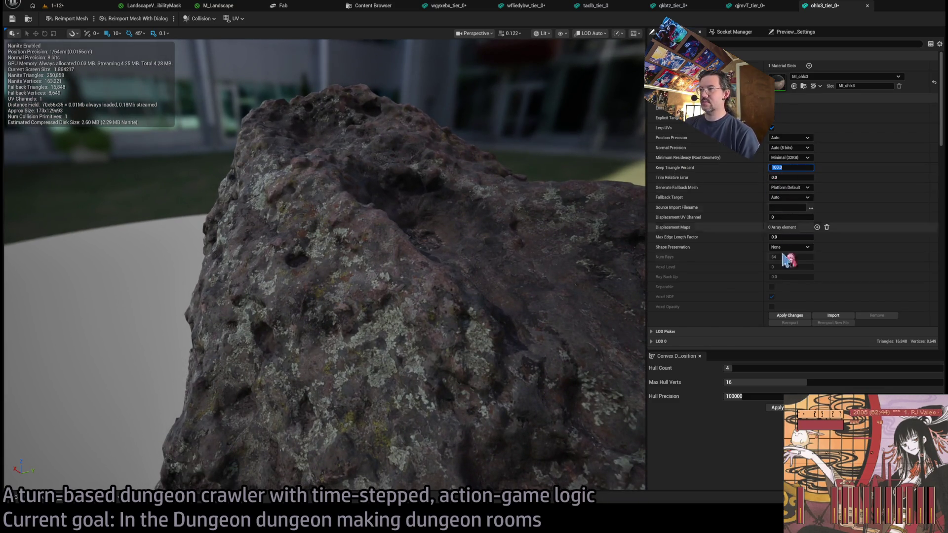
left_click(792, 316)
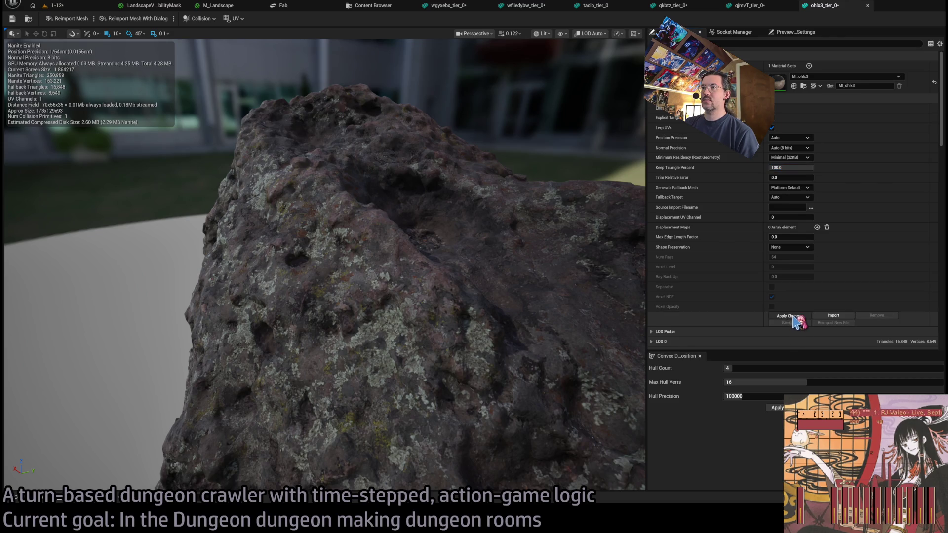
type("25")
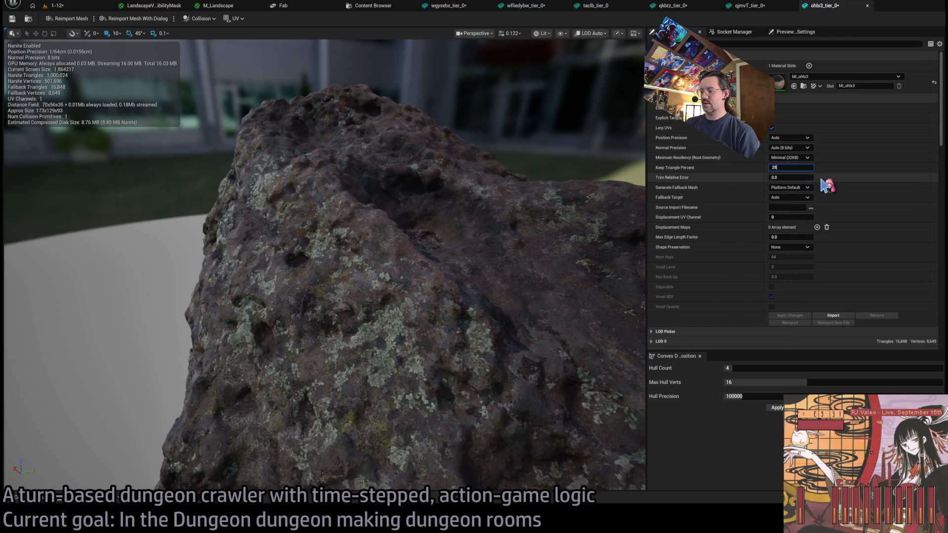
left_click(790, 315)
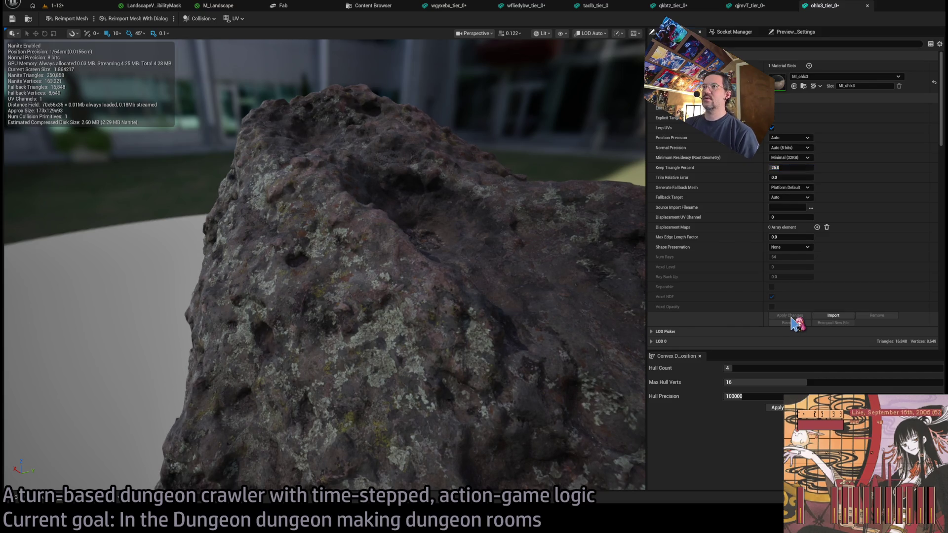
Give ohlx3 convex decomposition of 6 hulls, 32 max hull verts, precision 1000000, then switch to qjmvT_tier_0.
scroll(490, 264, "down", 5)
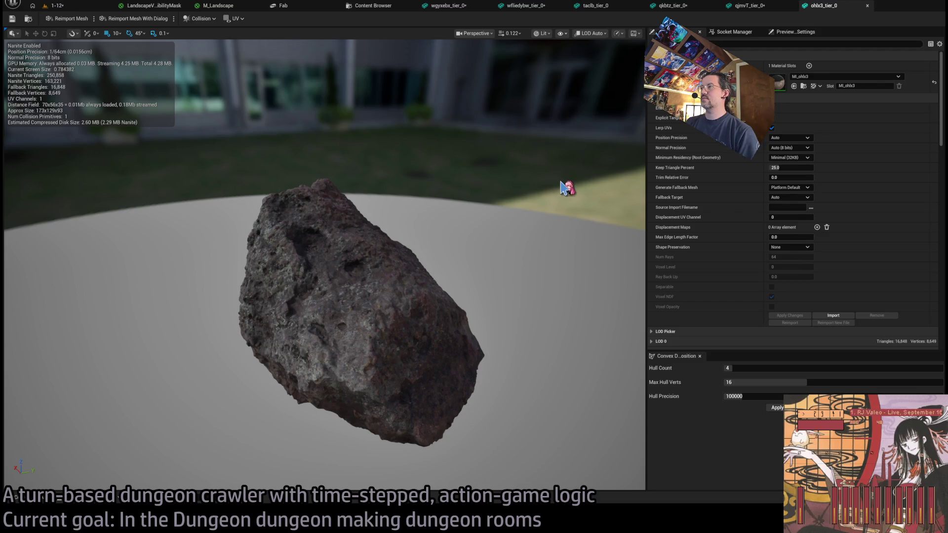
left_click(740, 396)
type("1000000")
key("Return")
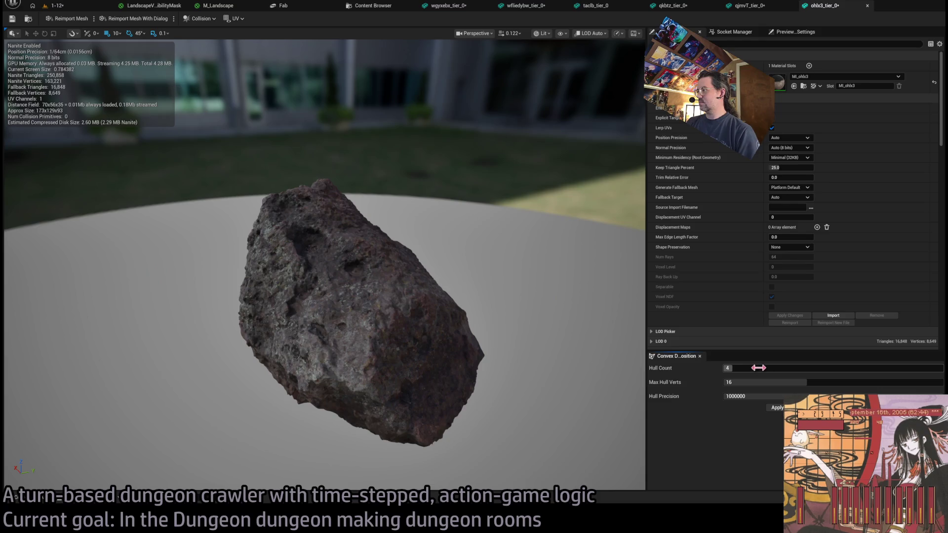
key("Tab")
type("32")
key("Return")
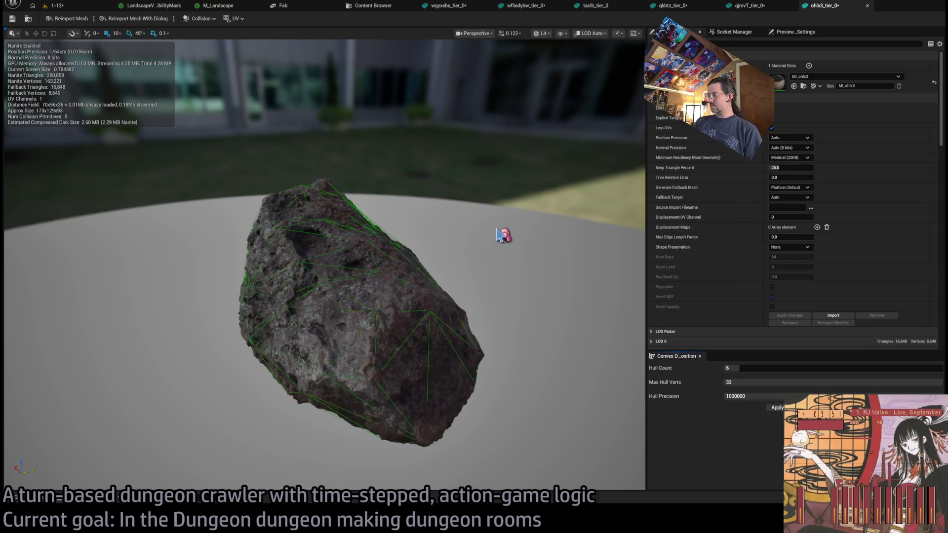
left_click(747, 6)
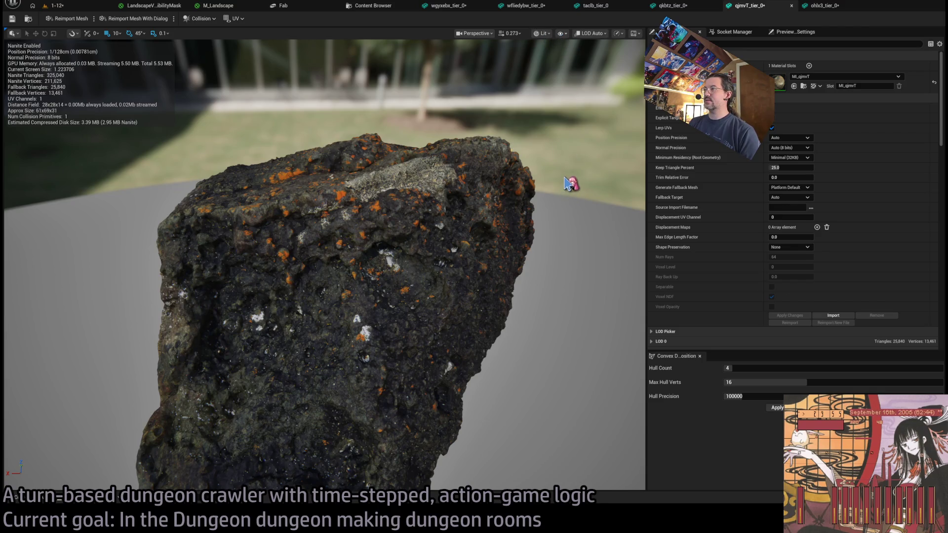
Raise Max Hull Verts to 32 on the qjmvT and qkbtz rocks, then show qkbtz in the content browser.
scroll(533, 270, "down", 5)
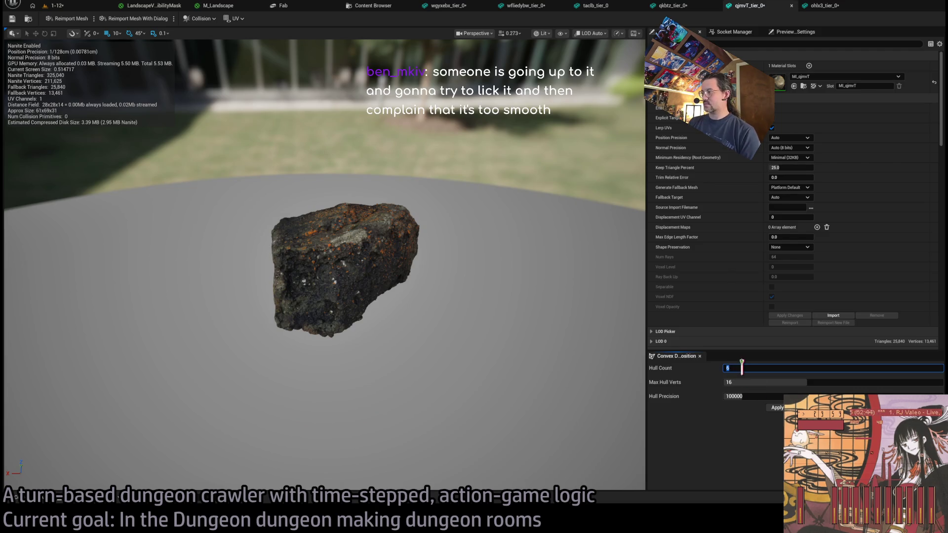
mouse_move(740, 382)
left_mouse_down()
mouse_move(840, 383)
mouse_move(736, 419)
left_mouse_up()
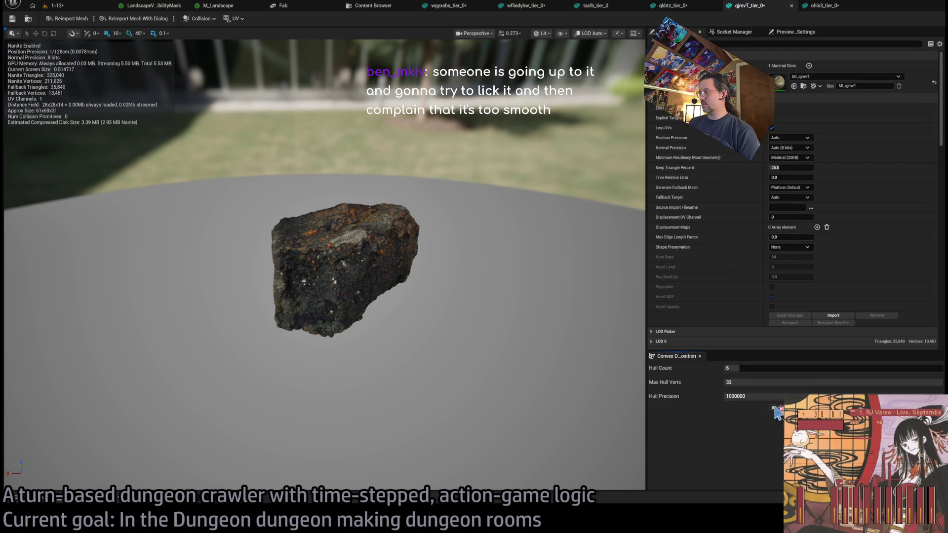
left_click(673, 5)
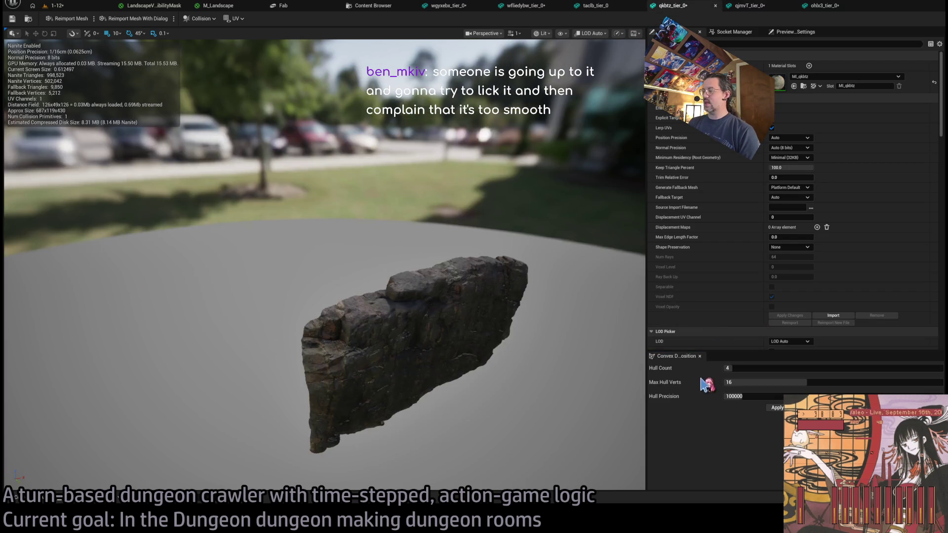
mouse_move(735, 380)
left_mouse_down()
mouse_move(839, 382)
mouse_move(770, 399)
left_mouse_up()
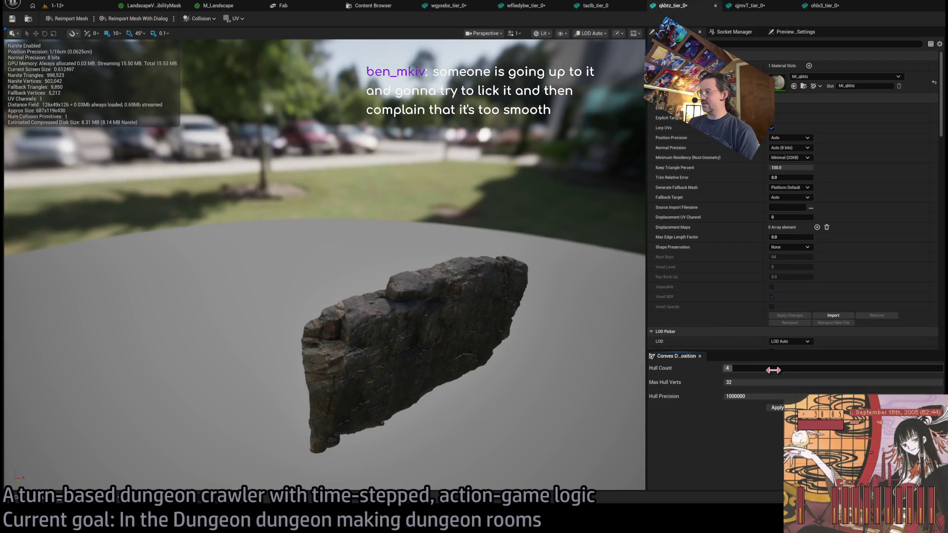
mouse_move(489, 352)
left_mouse_down()
mouse_move(316, 358)
mouse_move(487, 349)
left_mouse_up()
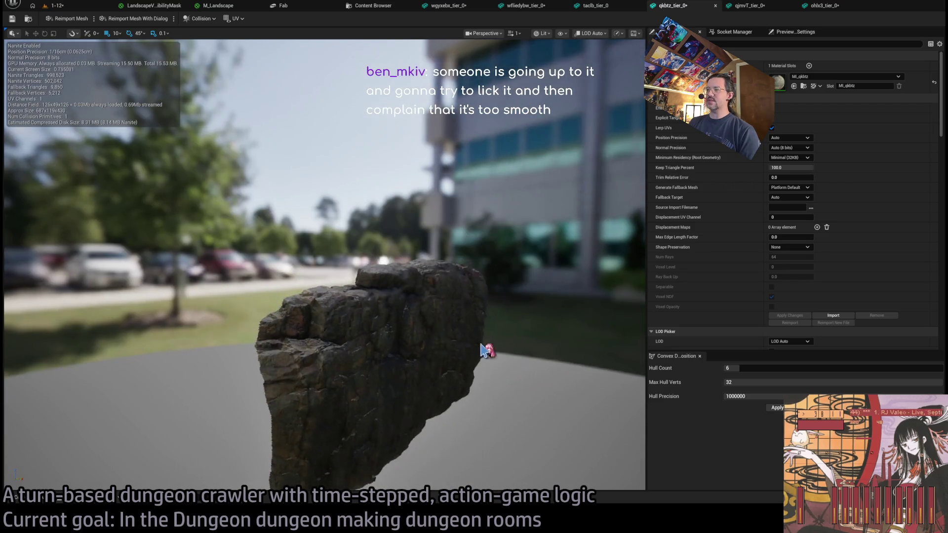
left_click(28, 18)
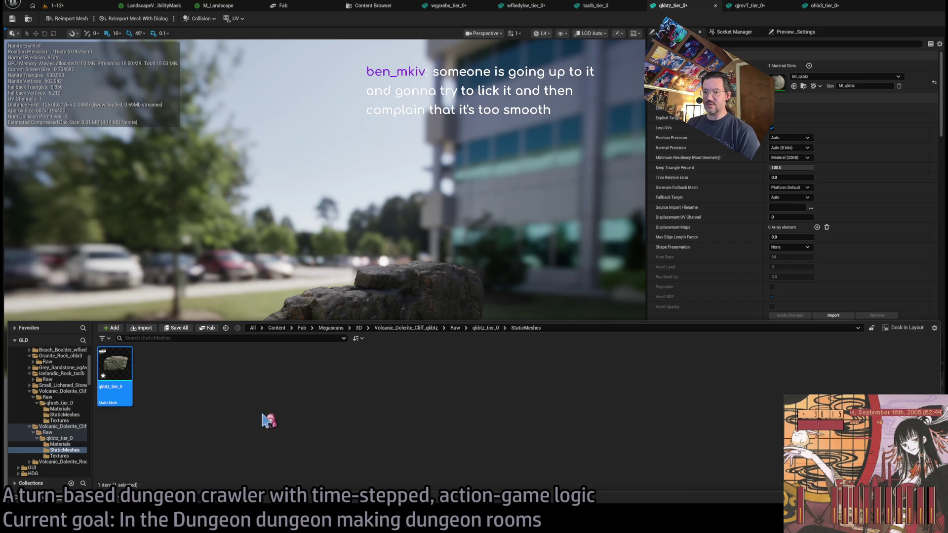
Close the qkbtz mesh editor and delete the MI_qkbtz material instance.
key("ctrl+w")
left_click(39, 498)
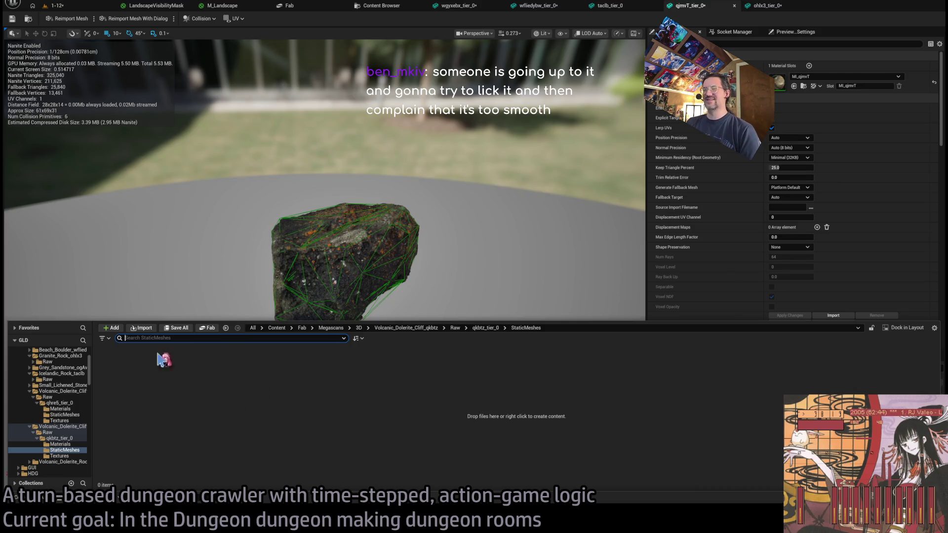
left_click(60, 445)
left_click(124, 363)
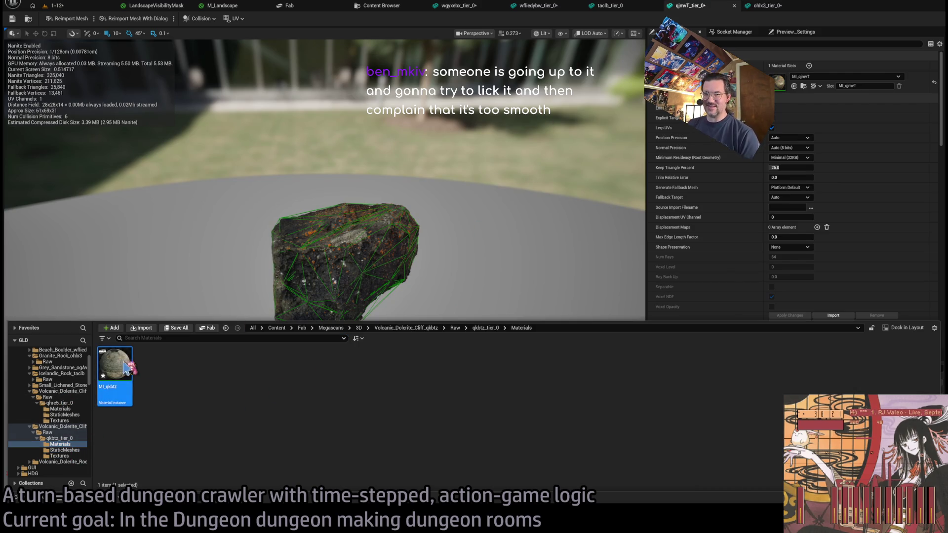
key("Delete")
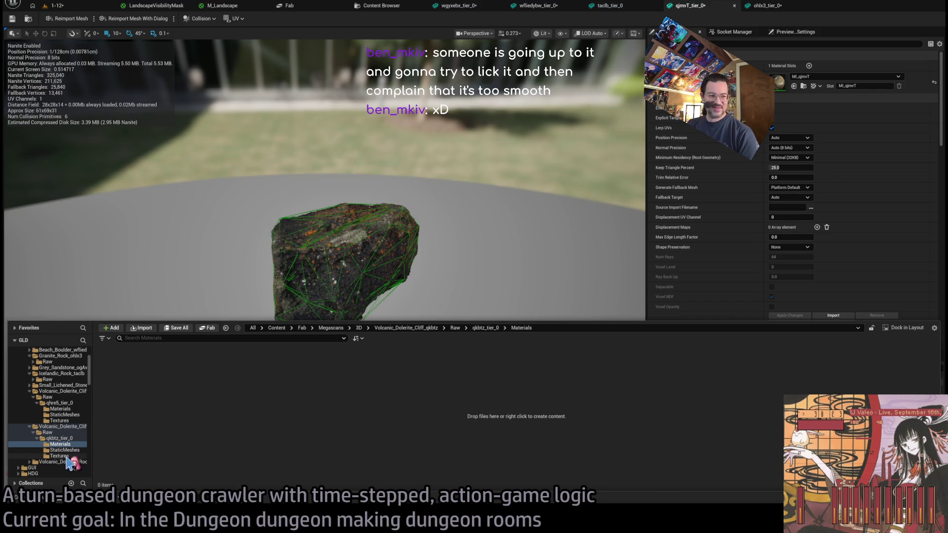
Delete the three qkbtz textures and move on to the taclb_tier_0 rock.
left_click(59, 456)
mouse_move(106, 429)
left_mouse_down()
mouse_move(158, 395)
mouse_move(217, 395)
left_mouse_up()
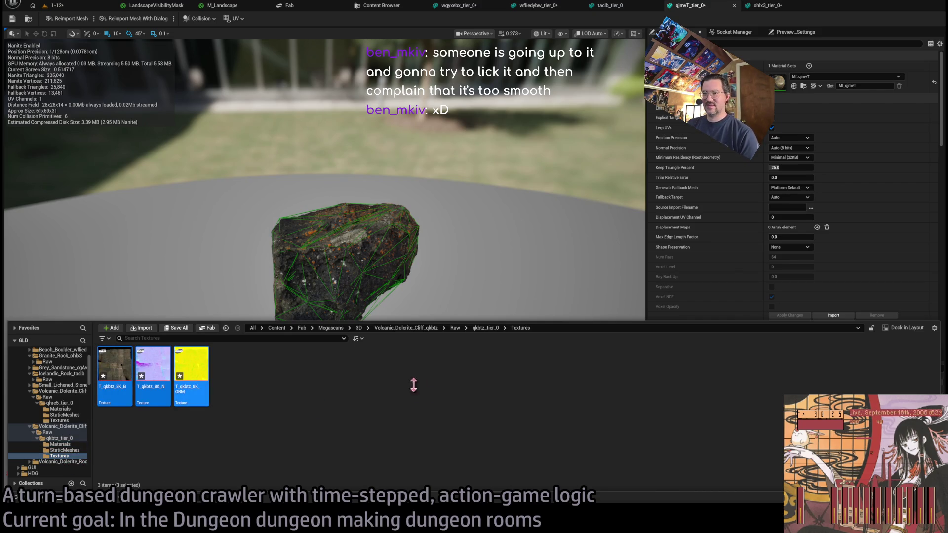
key("Delete")
left_click_drag(370, 268, 353, 262)
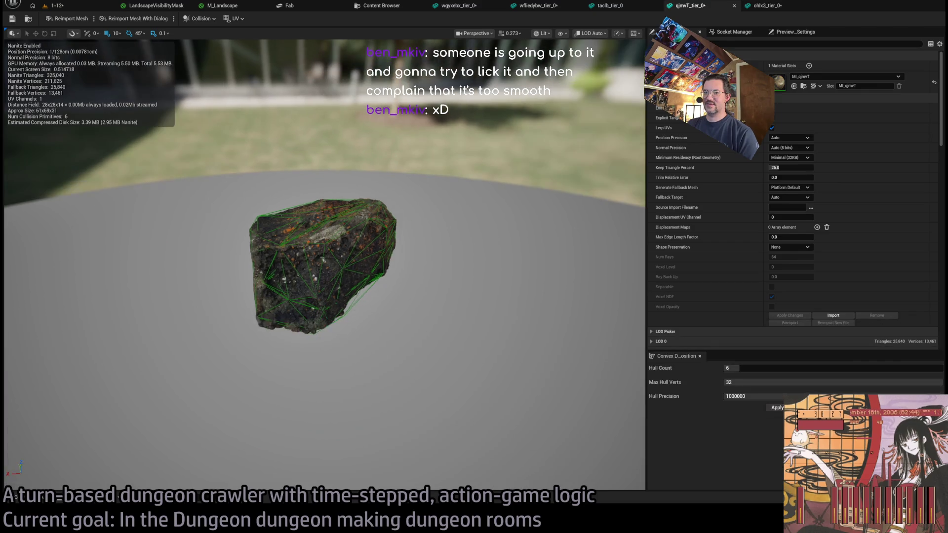
left_click(609, 6)
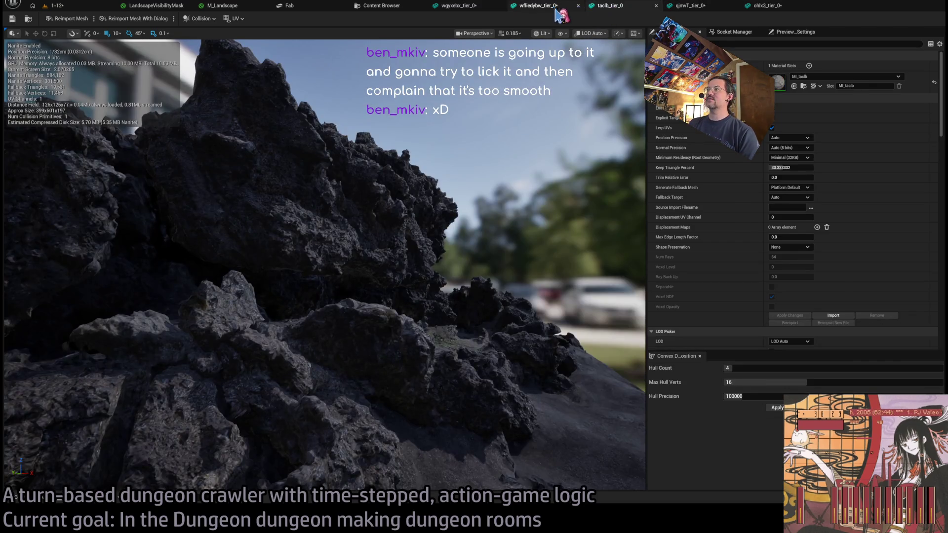
Set taclb's convex decomposition to 6 hulls, 32 max hull verts, precision 1000000 and apply.
mouse_move(551, 126)
left_mouse_down()
mouse_move(514, 129)
mouse_move(612, 120)
left_mouse_up()
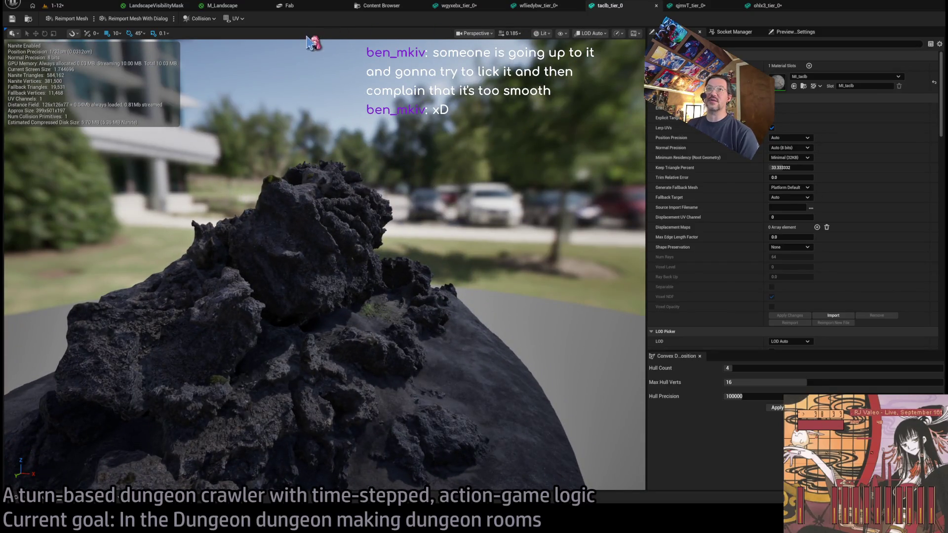
left_click(751, 369)
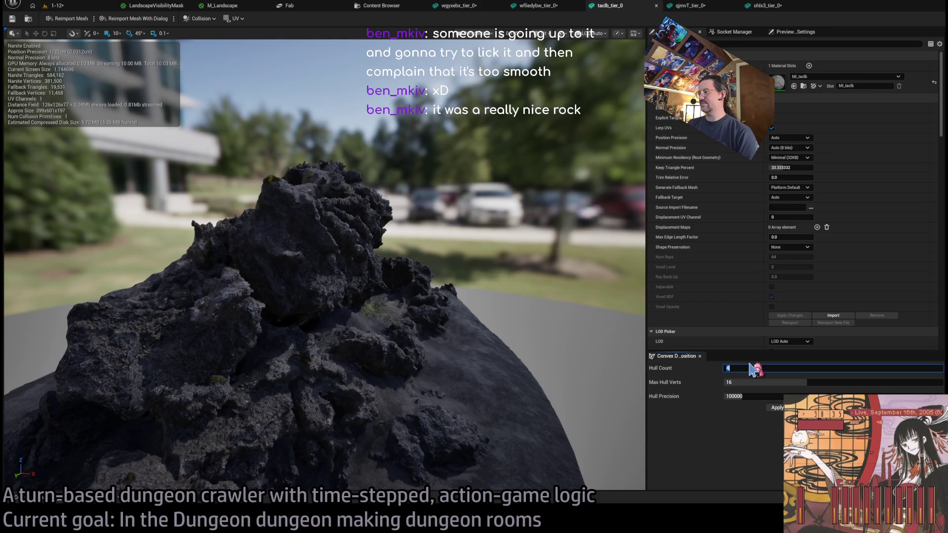
key("Tab")
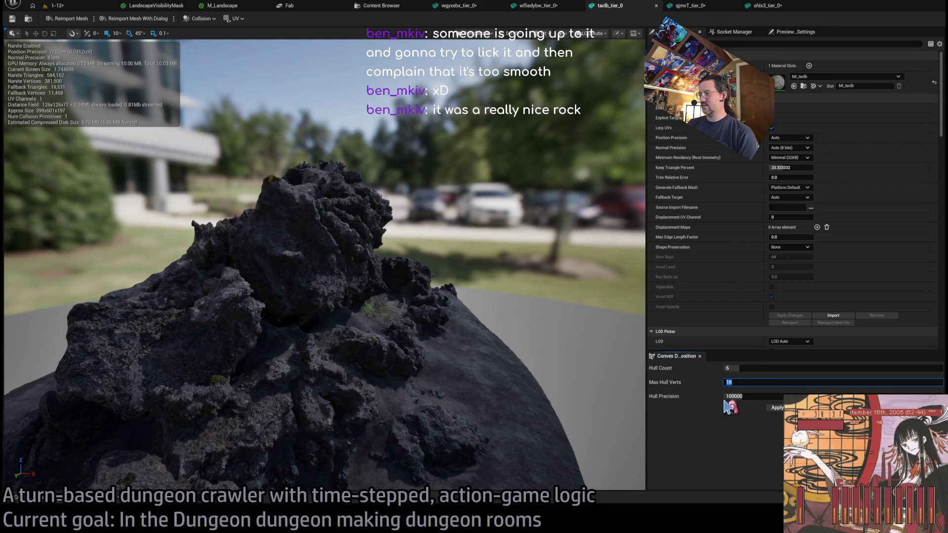
type("32")
key("Tab")
type("1000000")
key("Return")
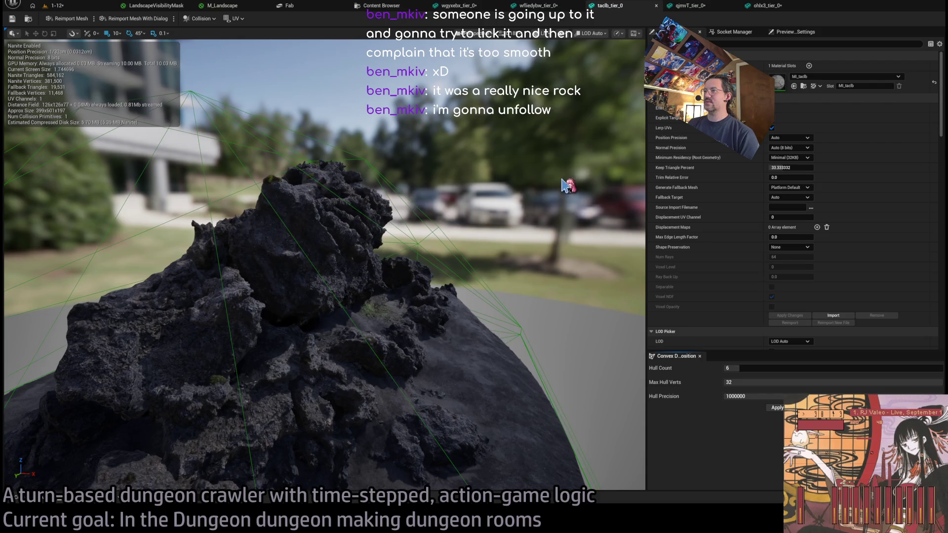
key("f")
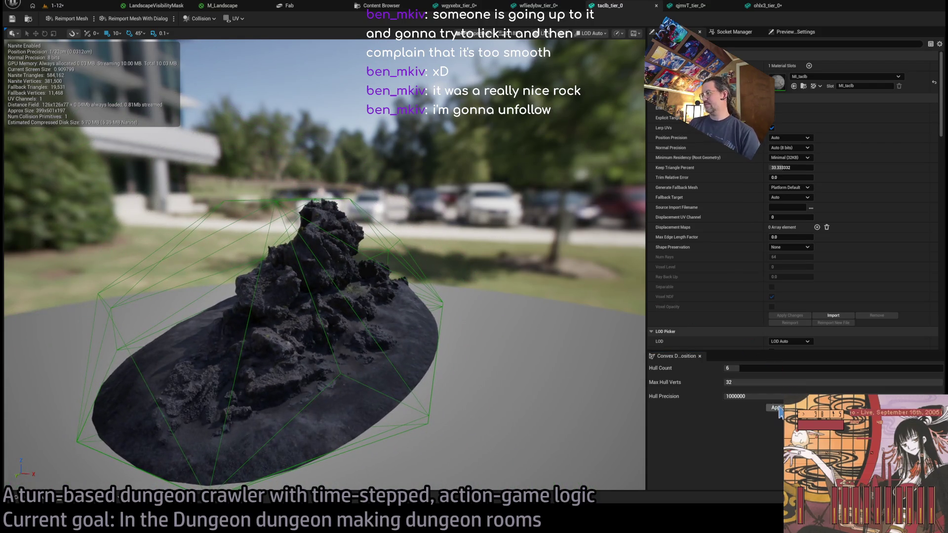
key("ctrl+z")
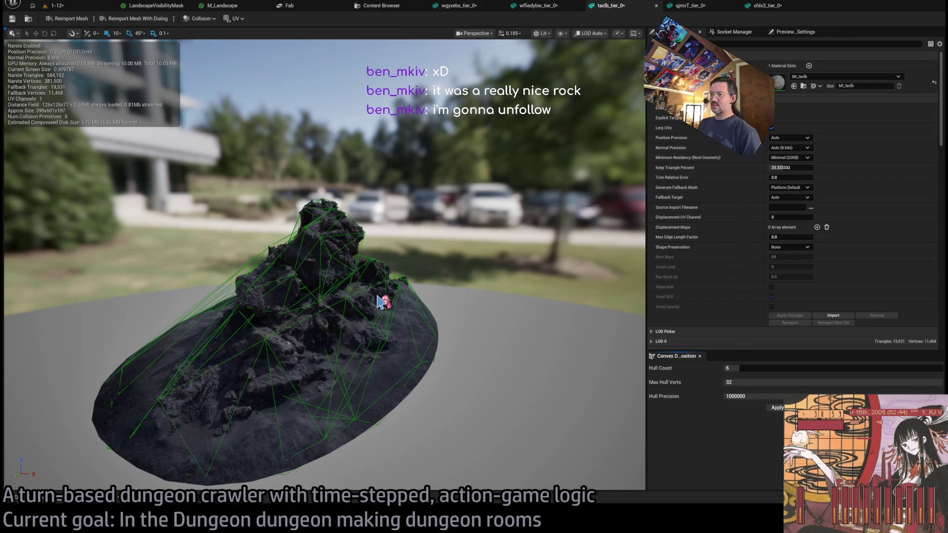
Raise the hull count to 12 and rebuild the taclb collision.
left_click(785, 368)
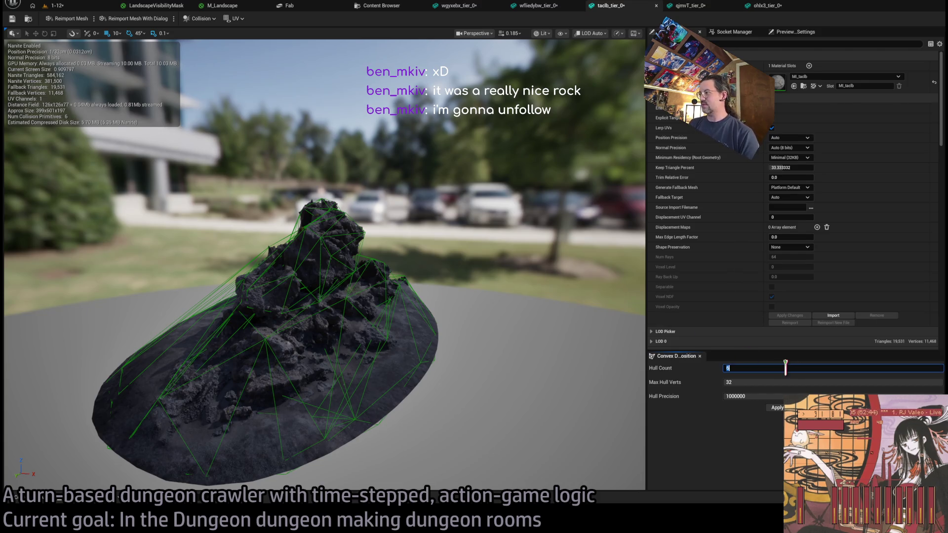
type("12")
key("Return")
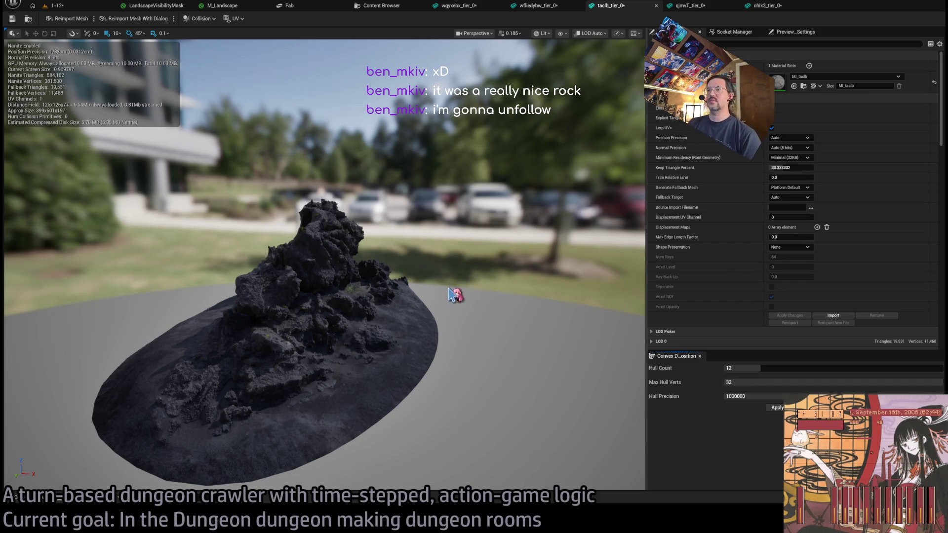
mouse_move(447, 289)
left_mouse_down()
mouse_move(429, 240)
mouse_move(447, 301)
left_mouse_up()
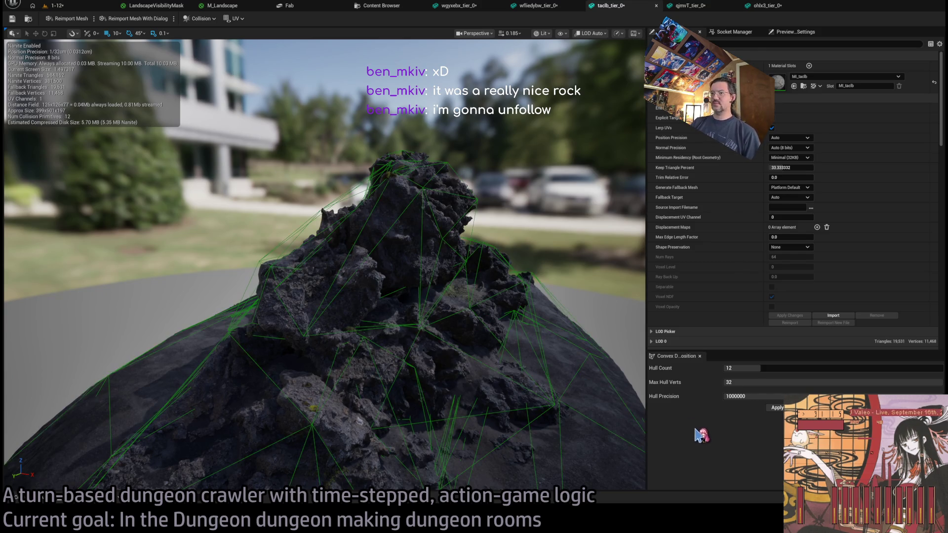
mouse_move(326, 267)
left_mouse_down()
mouse_move(316, 170)
mouse_move(297, 297)
mouse_move(524, 56)
left_mouse_up()
Switch between the wfliedybw, qjmvT and ohlx3 rock mesh editors.
left_click(568, 10)
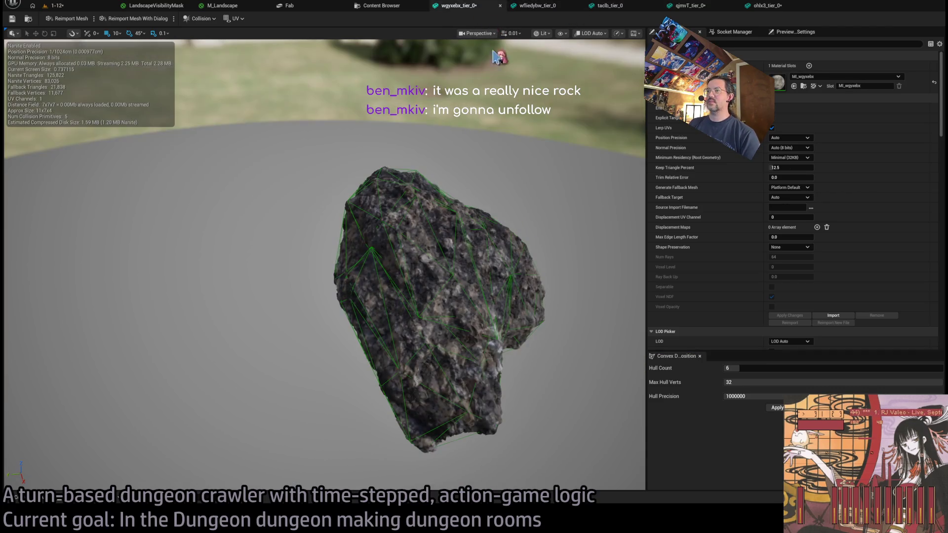
left_click(689, 6)
left_click(767, 6)
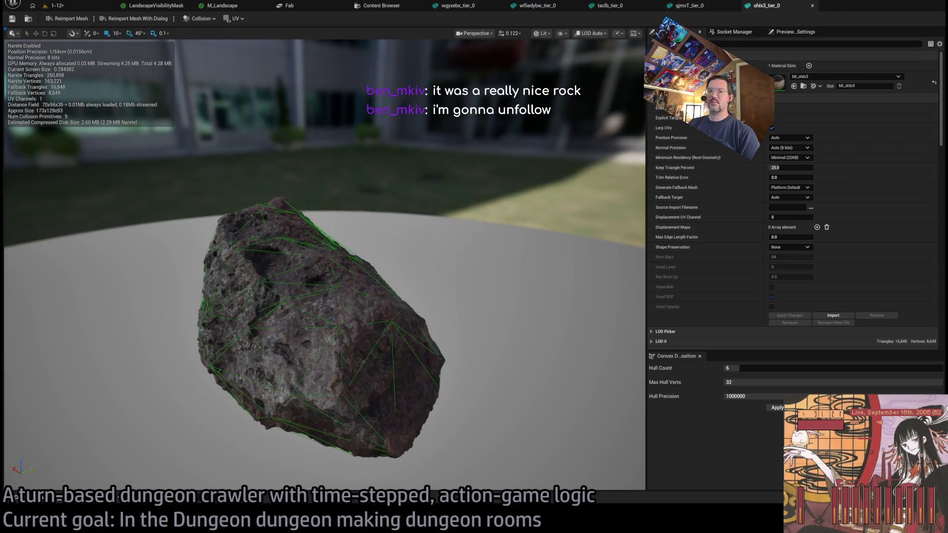
Browse the qkbtz Materials and Volcanic_Dolerite_Cliff_qkbtz folders, then return to wgyxebx_tier_0.
left_click(17, 498)
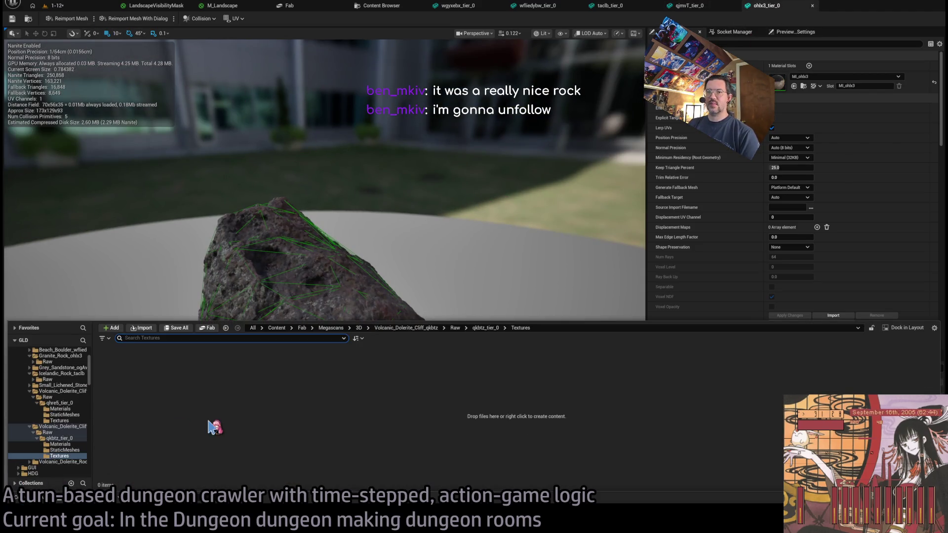
left_click(72, 444)
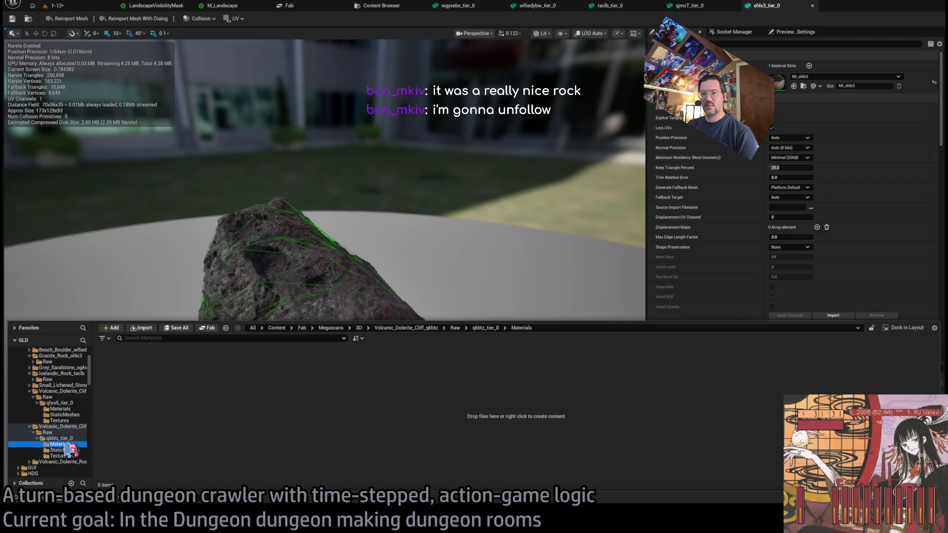
left_click(79, 427)
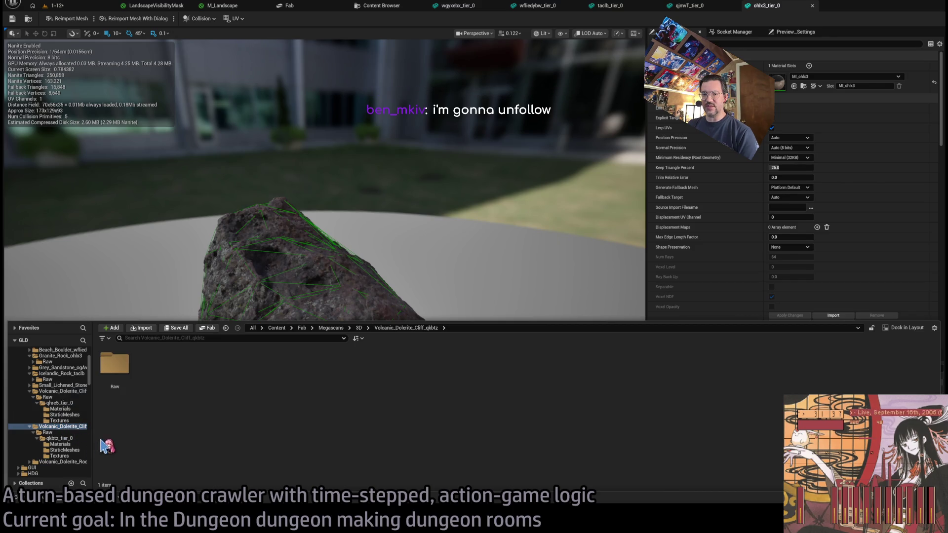
left_click(70, 439)
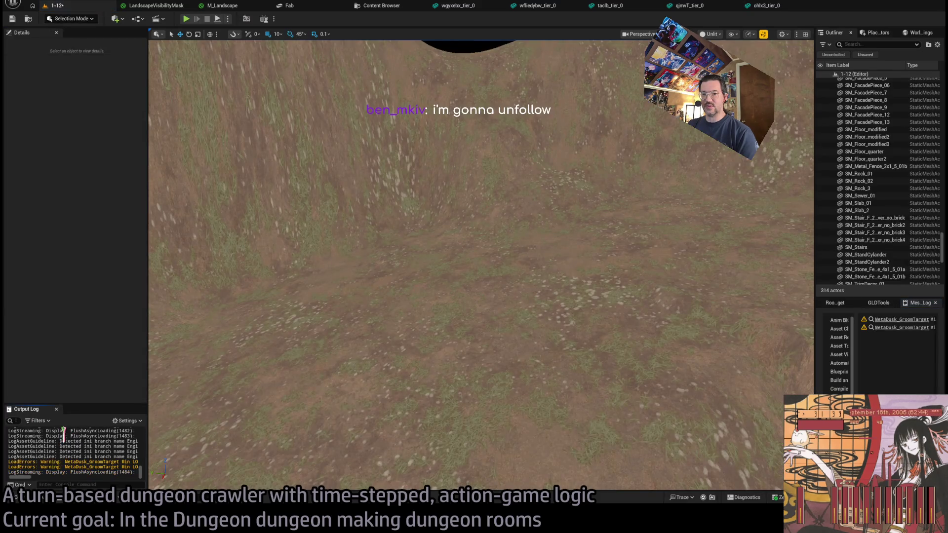
left_click(45, 500)
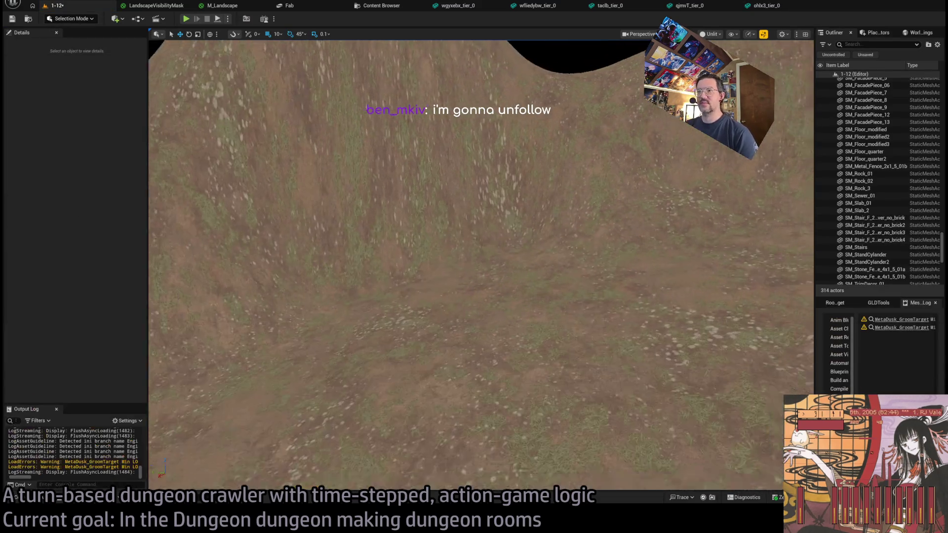
left_click(458, 5)
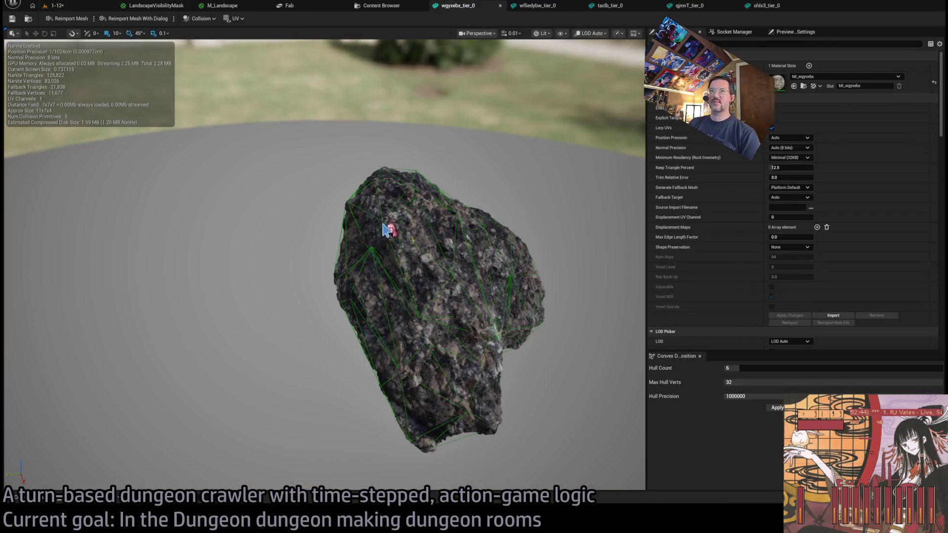
Expand Icelandic_Rock_taclb's Raw and taclb_tier_0 folders to view its material instance.
left_click(804, 86)
scroll(49, 406, "up", 2)
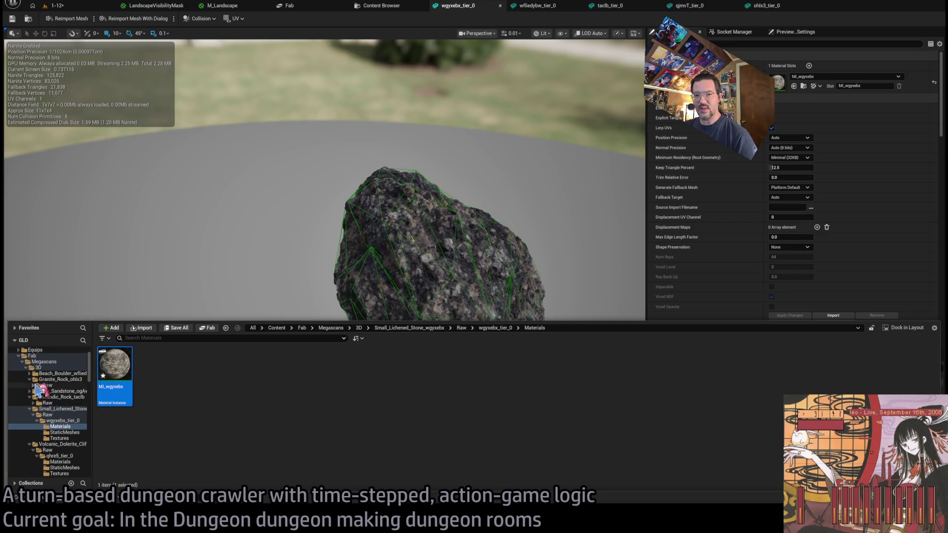
left_click(30, 409)
left_click(41, 404)
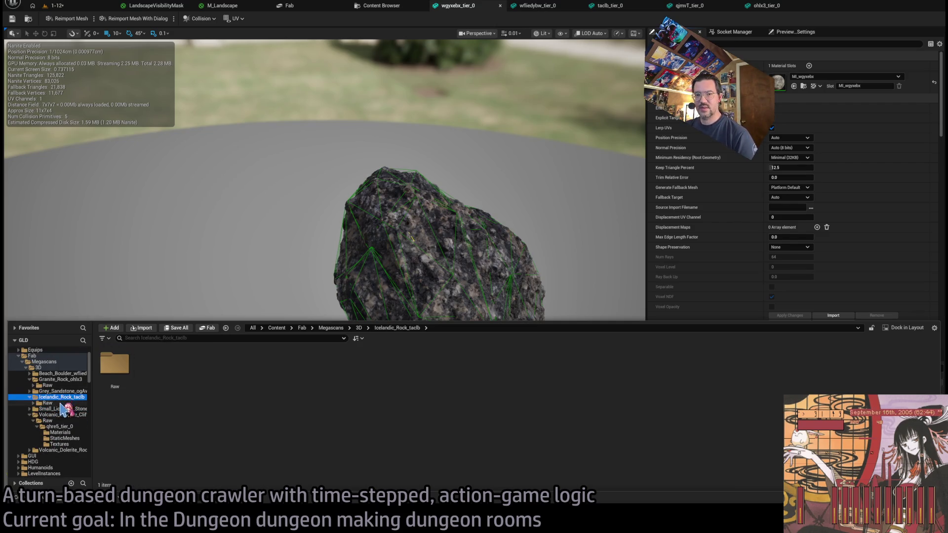
left_click(33, 403)
left_click(44, 409)
left_click(37, 408)
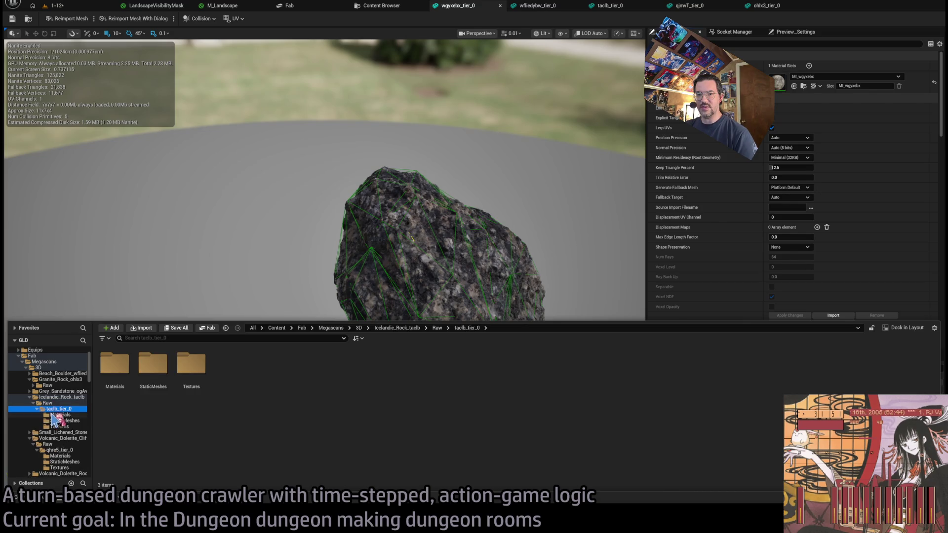
left_click(65, 421)
left_click(60, 415)
Check Grey Sandstone's ogAwj_tier_1 folders, finding Materials empty, then go to the Fab store.
left_click(30, 397)
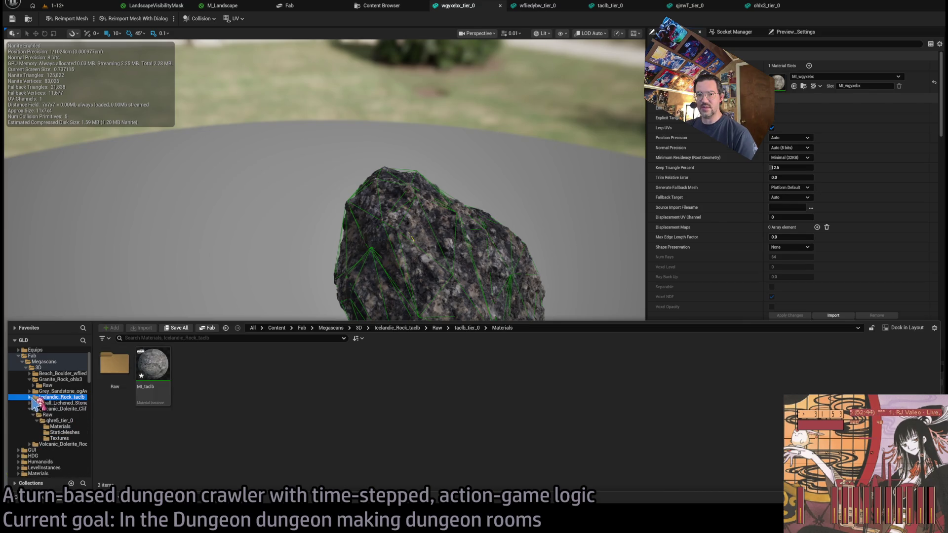
left_click(30, 392)
left_click(34, 397)
left_click(60, 403)
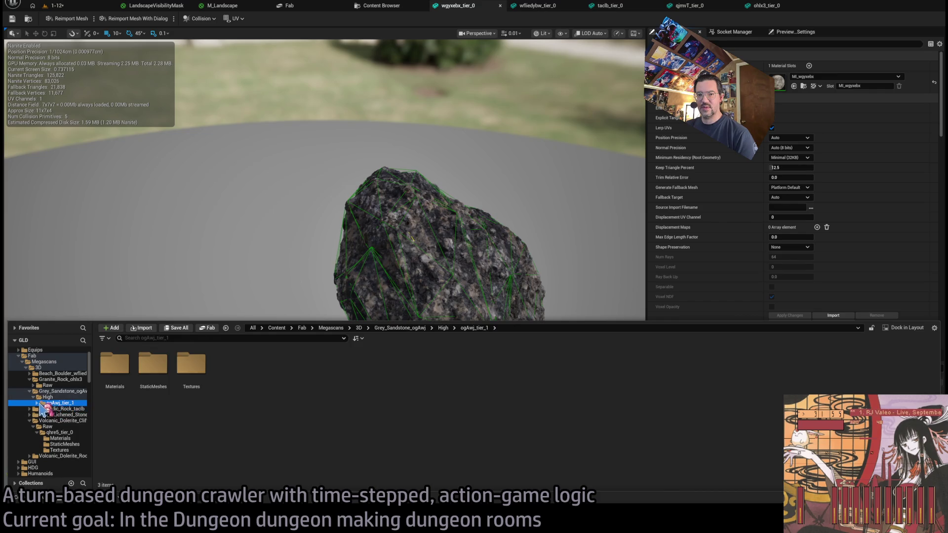
left_click(37, 403)
left_click(61, 410)
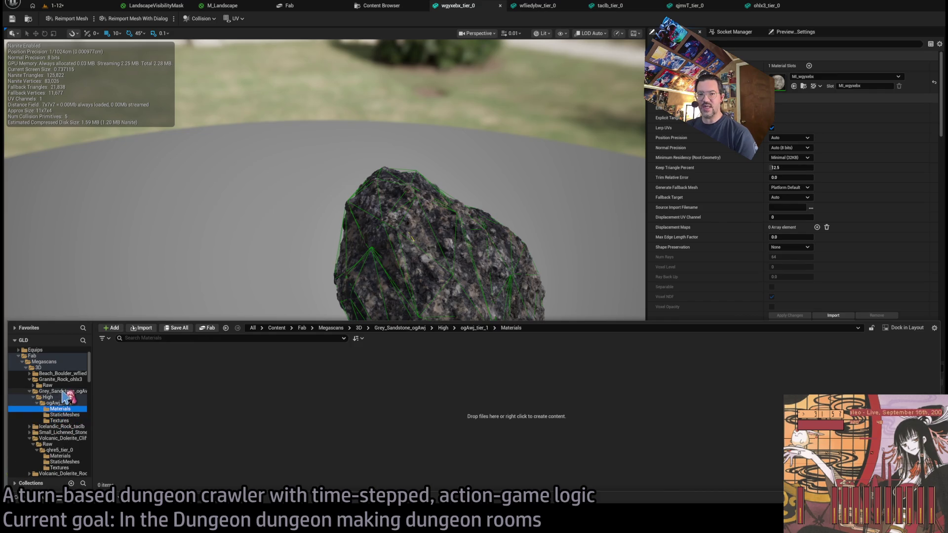
left_click(66, 392)
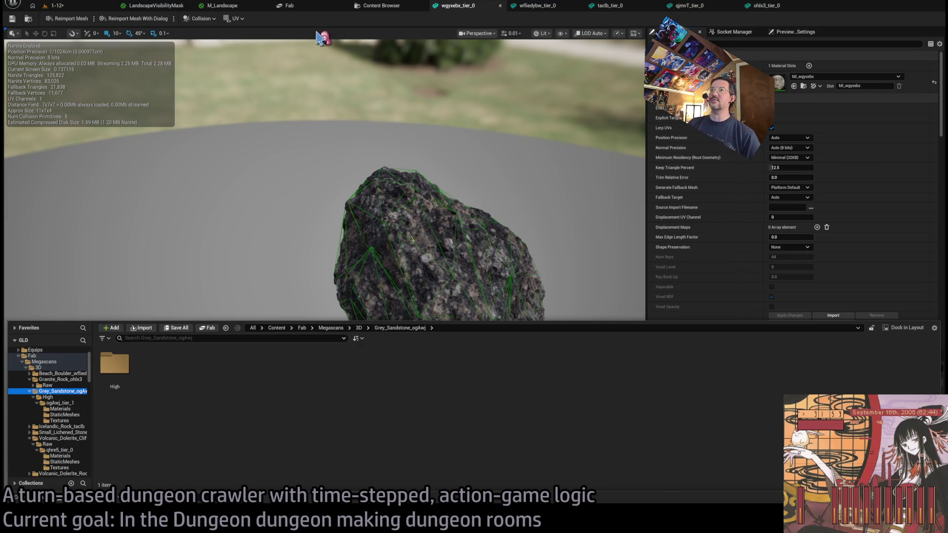
left_click(298, 6)
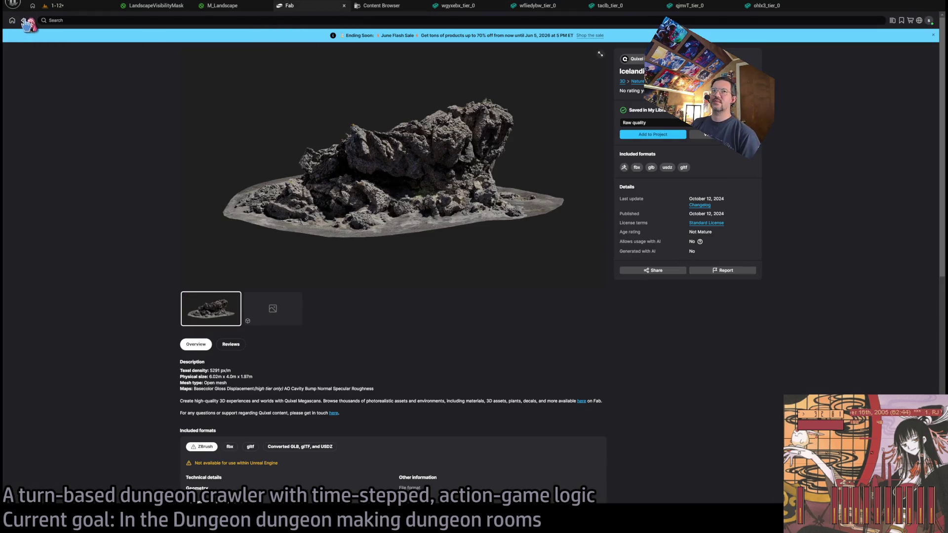
Search Fab for grey rocks, check Grey Sandstone's quality levels, then return to the level.
left_click(23, 20)
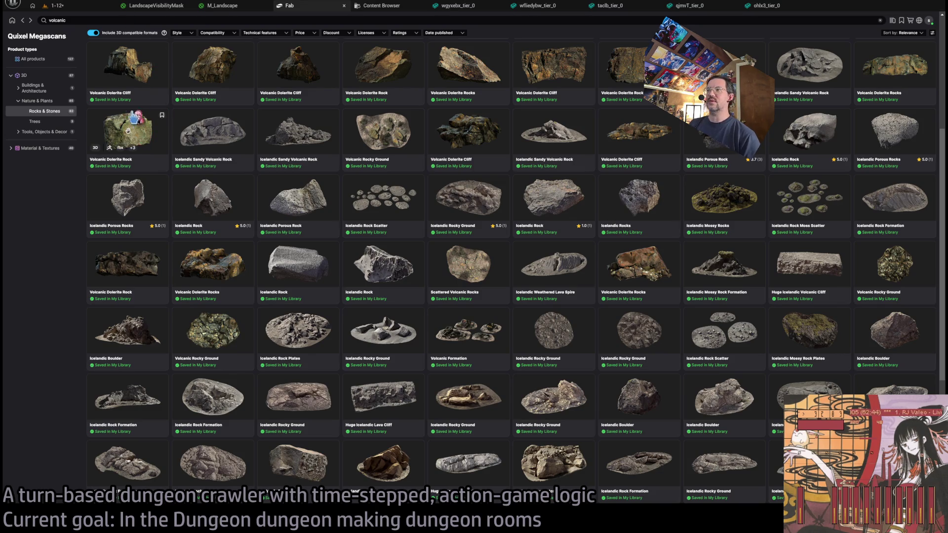
left_click(79, 20)
type("gre")
key("Return")
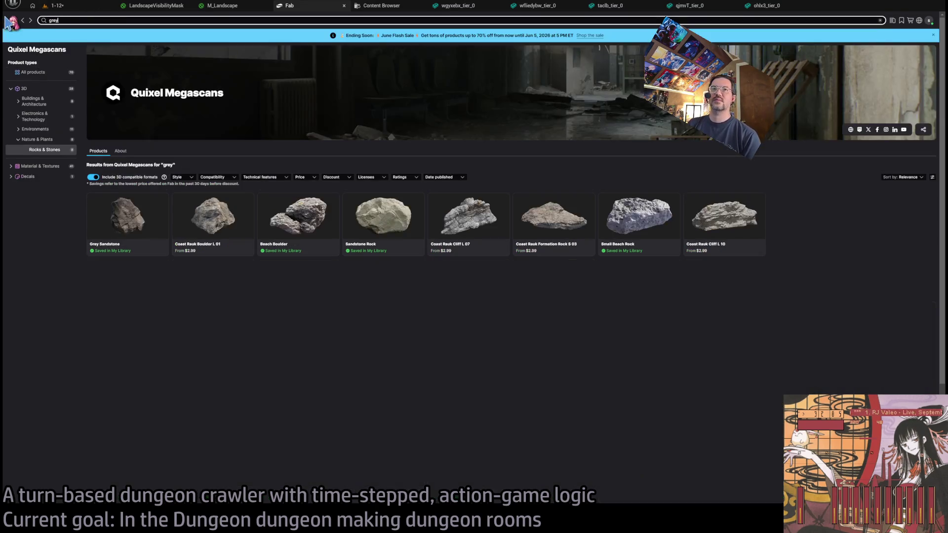
left_click(142, 197)
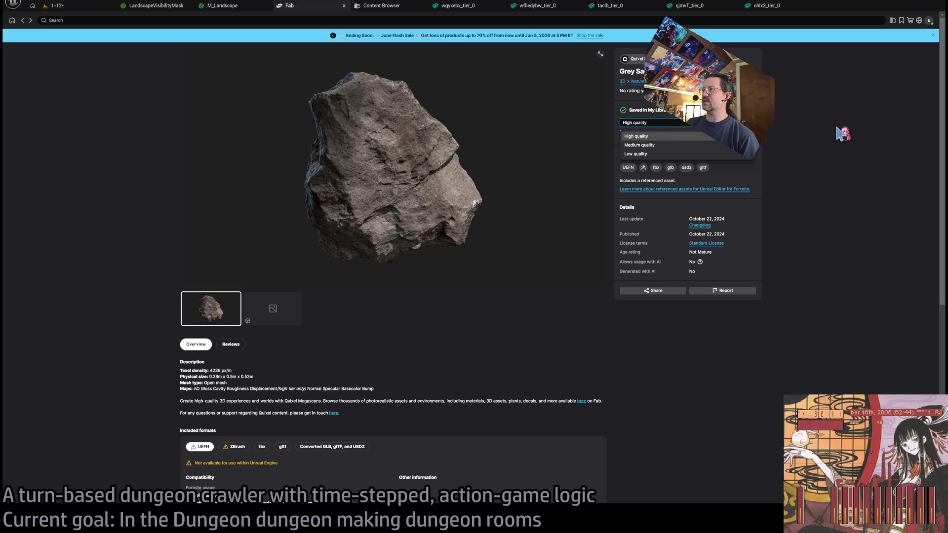
left_click(838, 133)
left_click(23, 21)
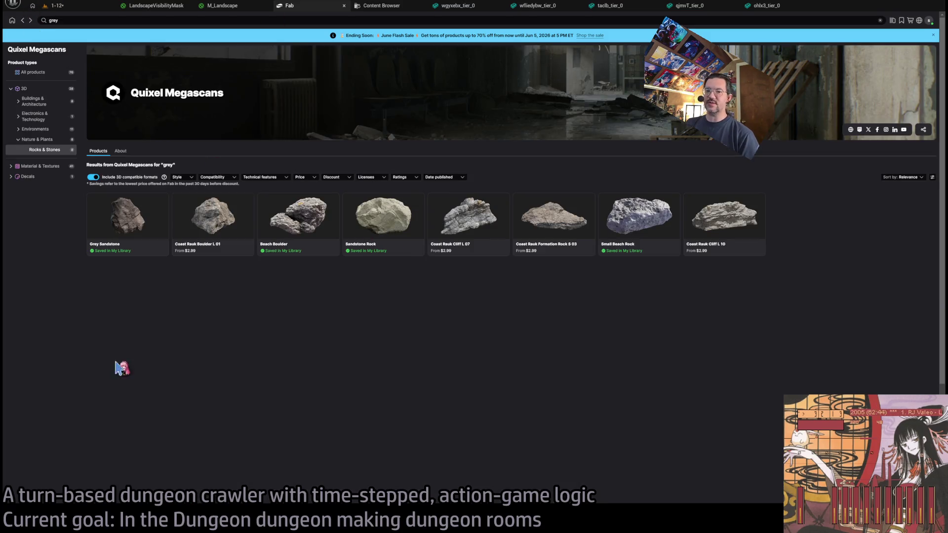
left_click(102, 8)
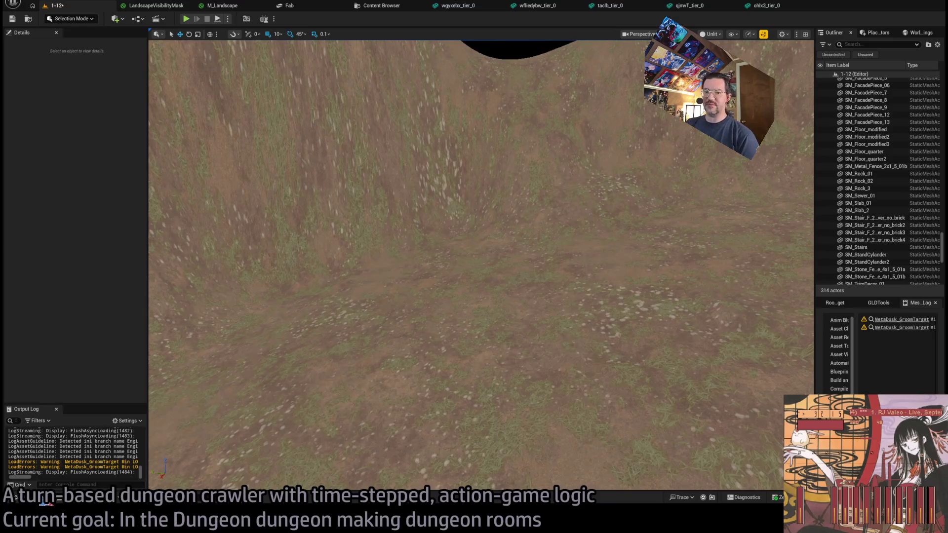
Delete the empty Grey_Sandstone_ogAwj folder from the content drawer.
left_click(44, 499)
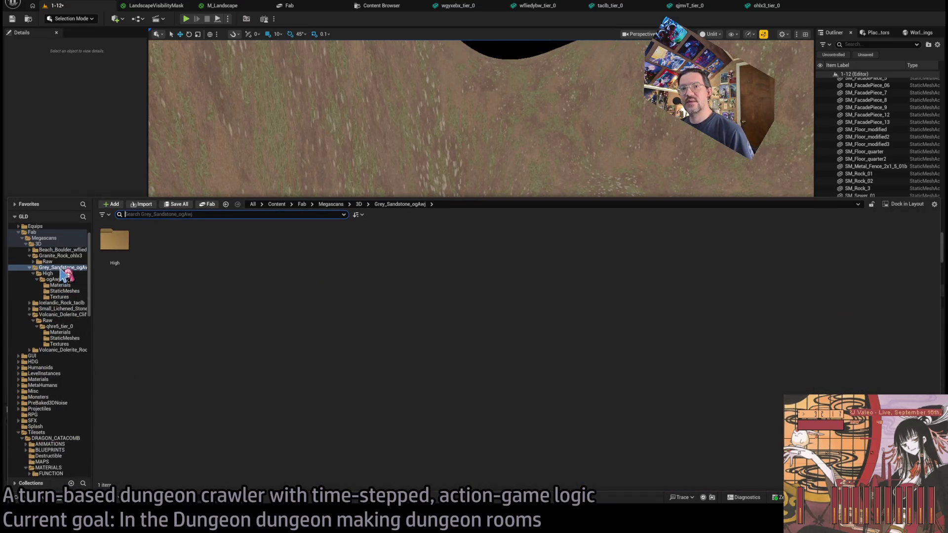
left_click(66, 292)
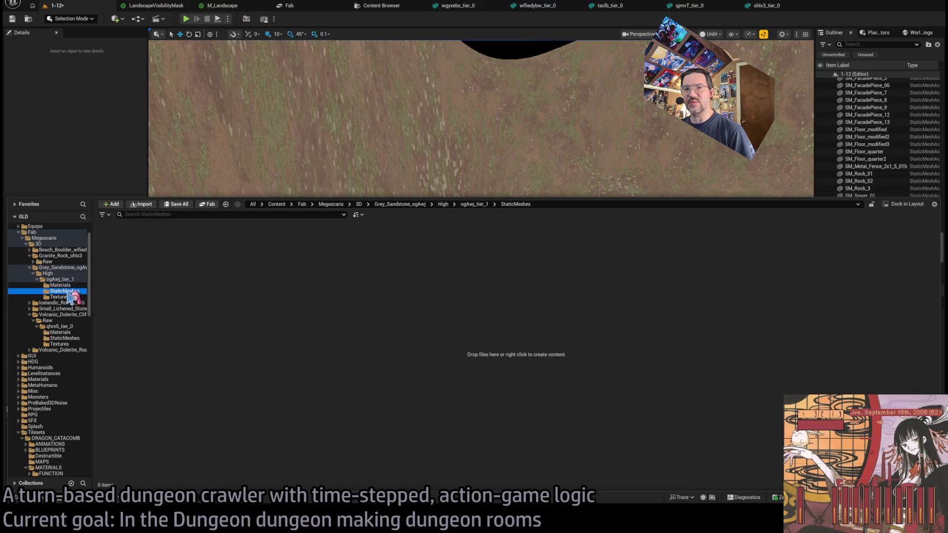
left_click(63, 269)
key("Delete")
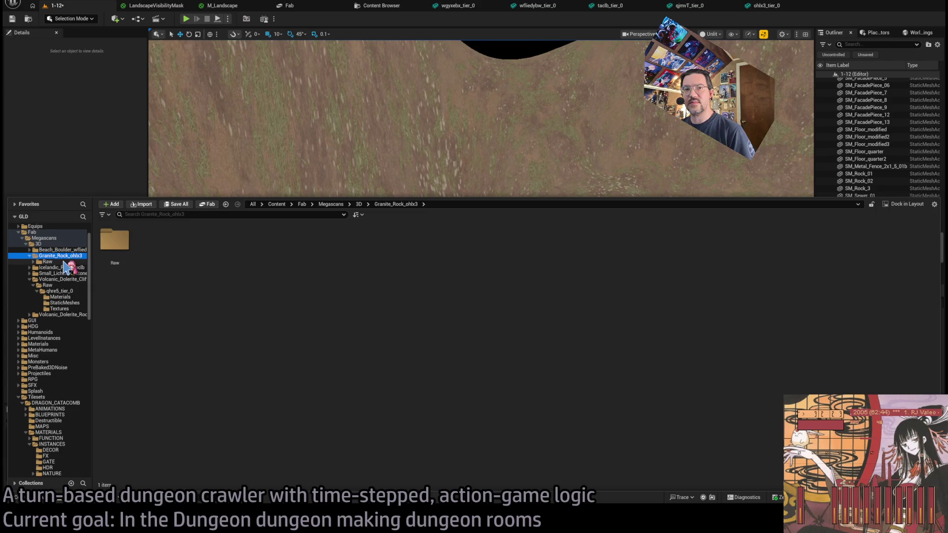
Browse the Granite_Rock_ohlx3 and Beach_Boulder_wfliedybw folders to view their material instances.
double_click(113, 243)
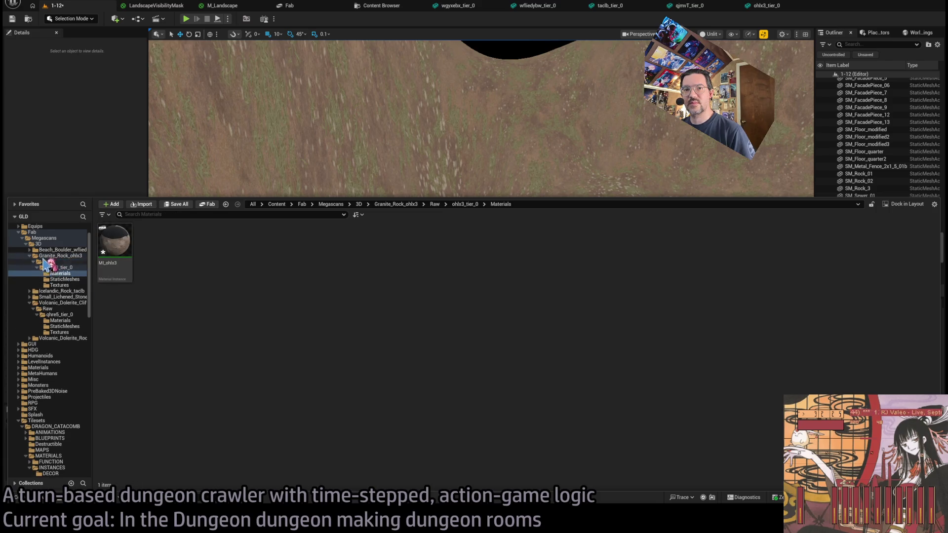
left_click(58, 256)
left_click(59, 250)
double_click(114, 241)
double_click(115, 241)
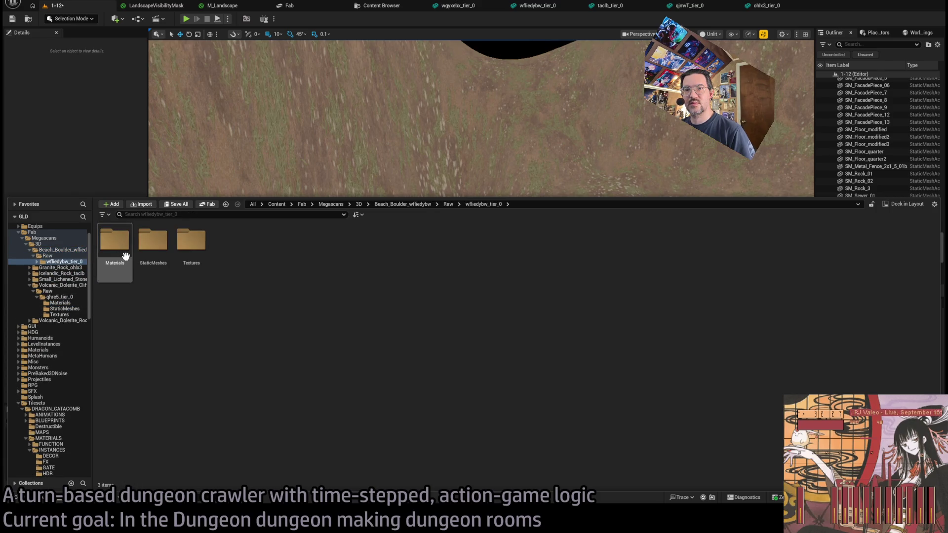
double_click(114, 240)
left_click(56, 251)
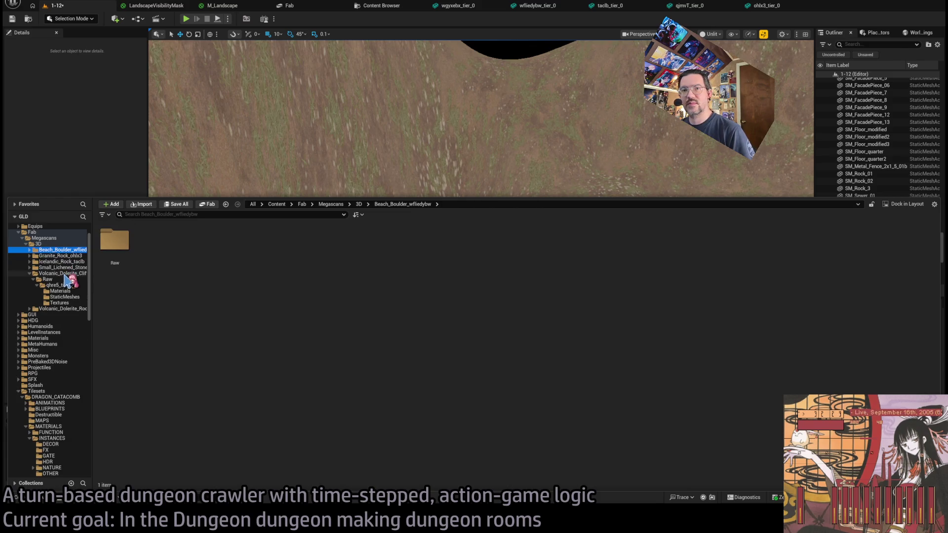
Inspect the Volcanic_Dolerite_Cliff and Volcanic_Dolerite_Rocks folders, then return to Fab's grey results.
left_click(68, 297)
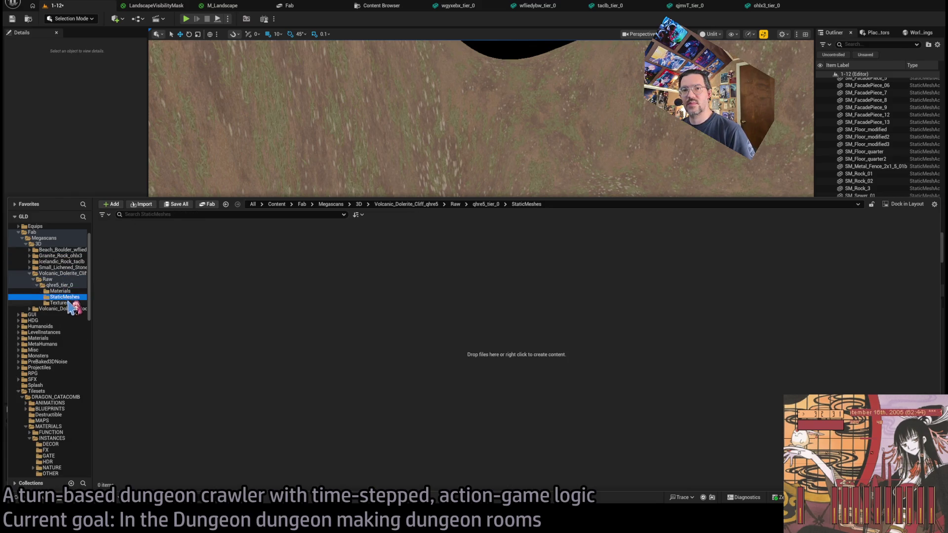
left_click(72, 274)
left_click(63, 309)
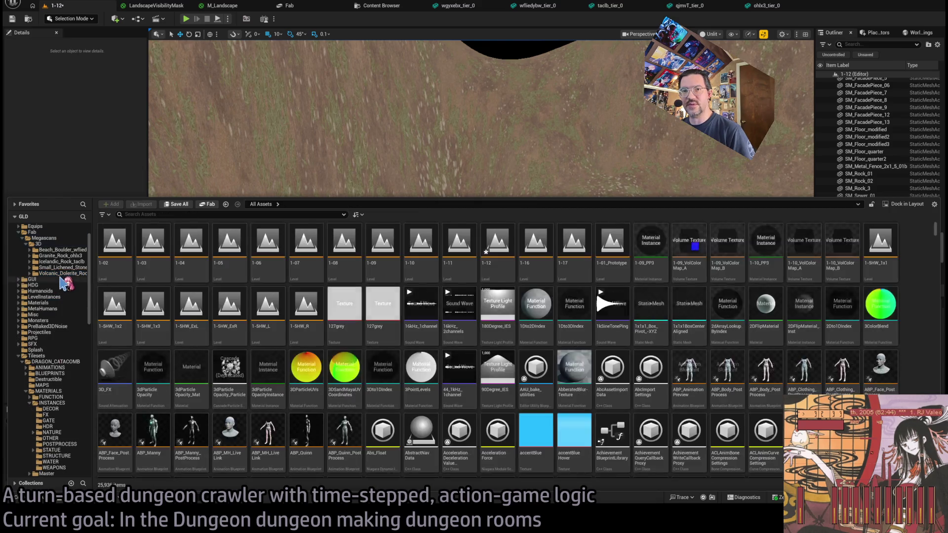
left_click(48, 279)
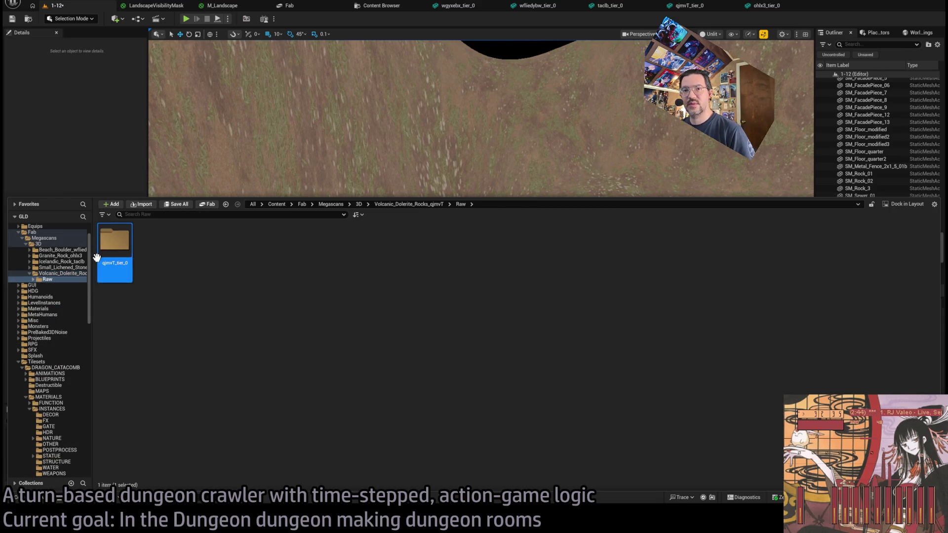
double_click(109, 258)
left_click(65, 303)
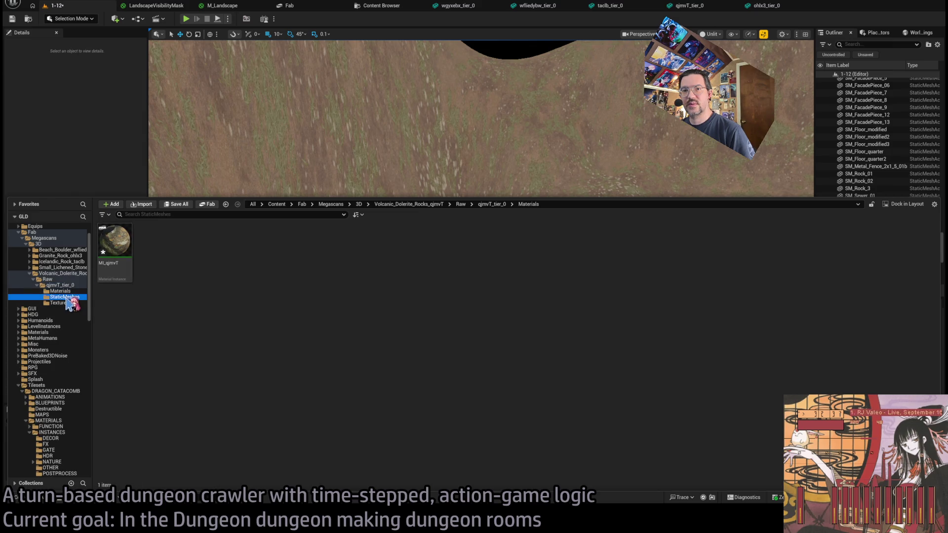
left_click(67, 291)
double_click(69, 274)
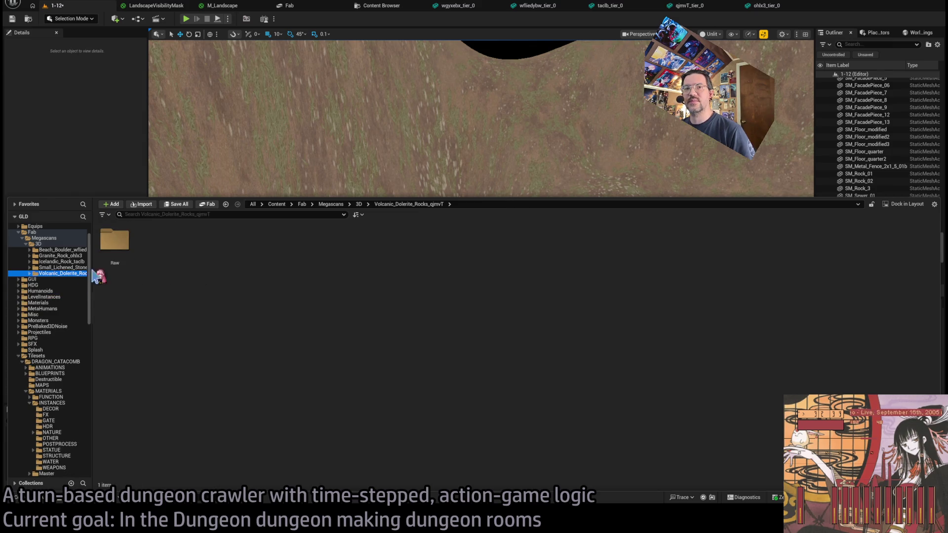
left_click(307, 5)
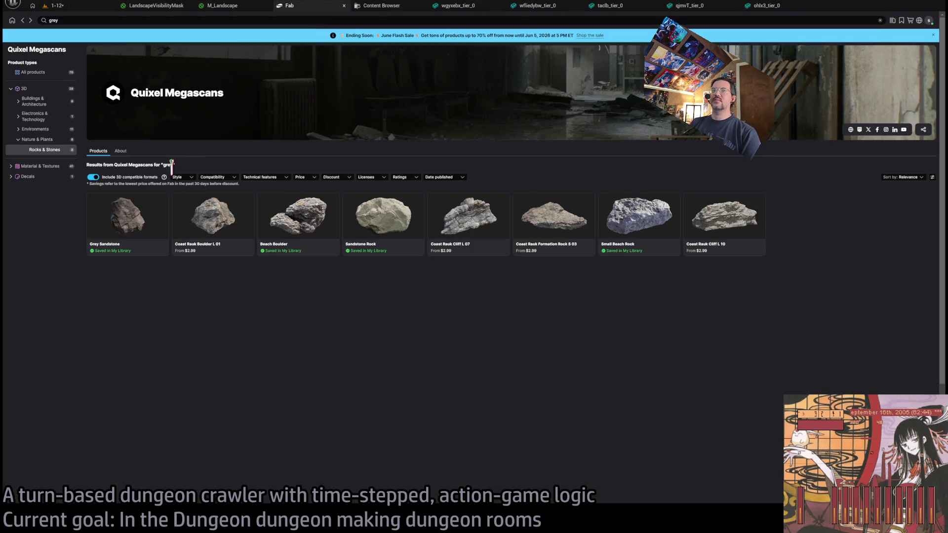
Search Fab for 'cliff' and preview Massive Nordic Coastal Cliff in the 3D viewer.
left_click(94, 18)
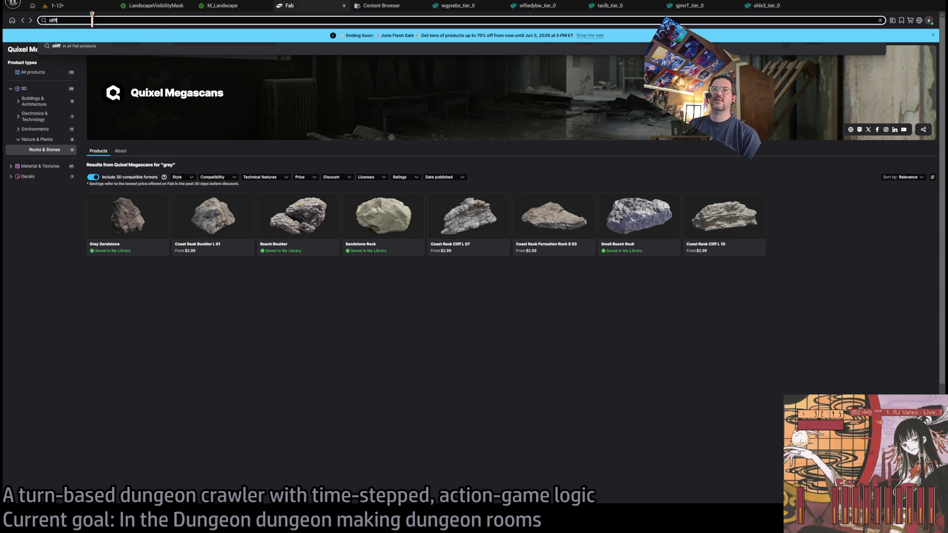
key("Return")
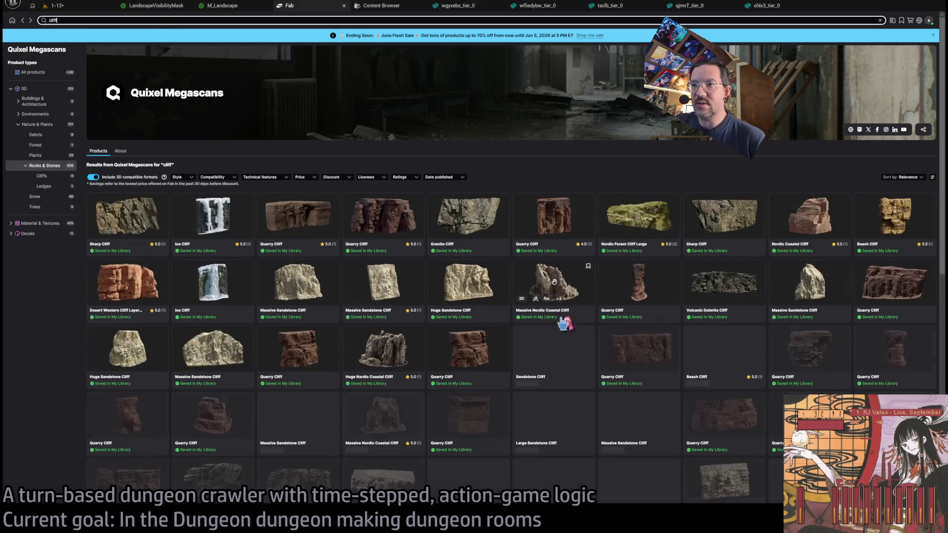
left_click(554, 282)
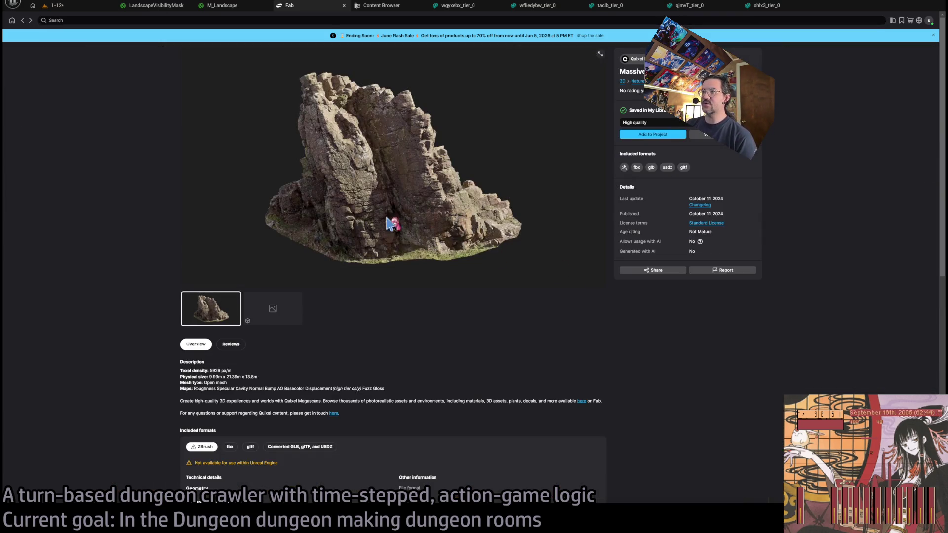
left_click(275, 313)
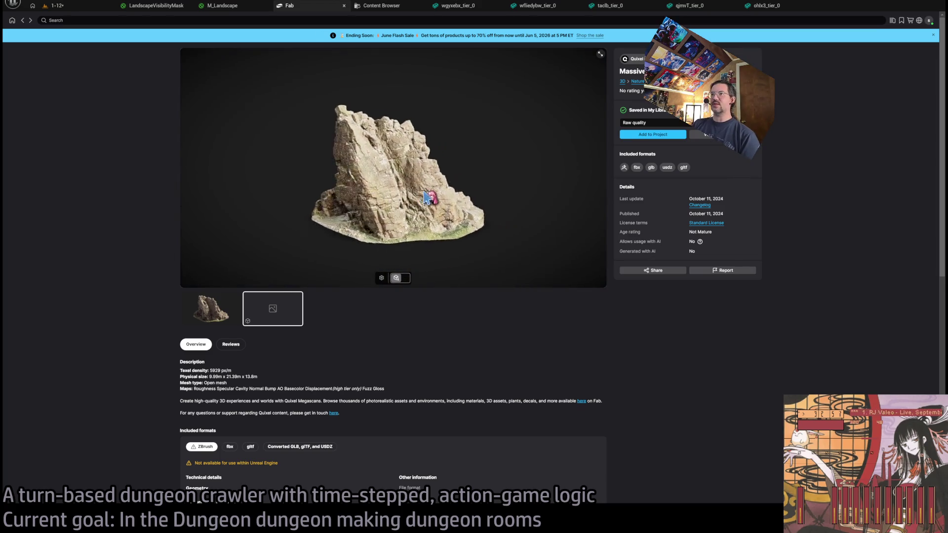
mouse_move(425, 198)
left_mouse_down()
mouse_move(409, 203)
mouse_move(348, 184)
mouse_move(303, 193)
mouse_move(328, 197)
mouse_move(312, 196)
left_mouse_up()
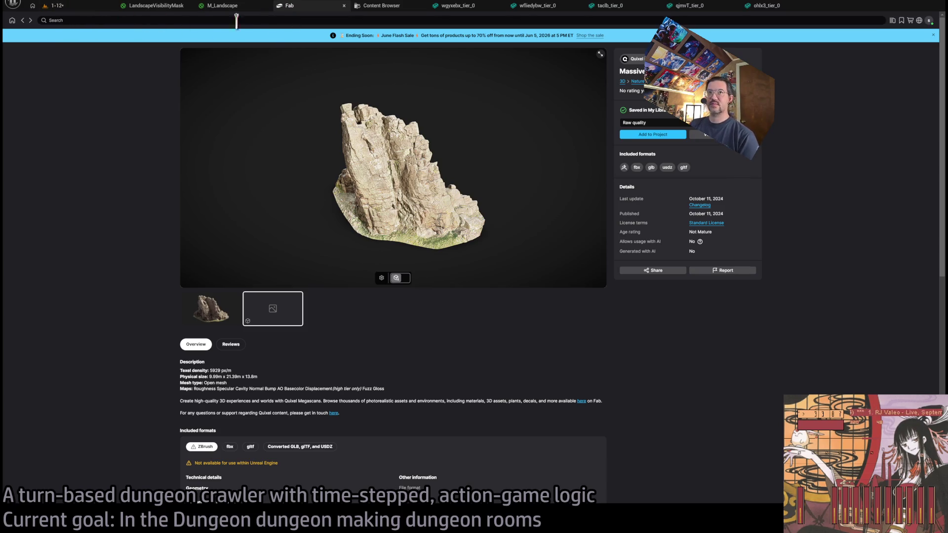
left_click(23, 21)
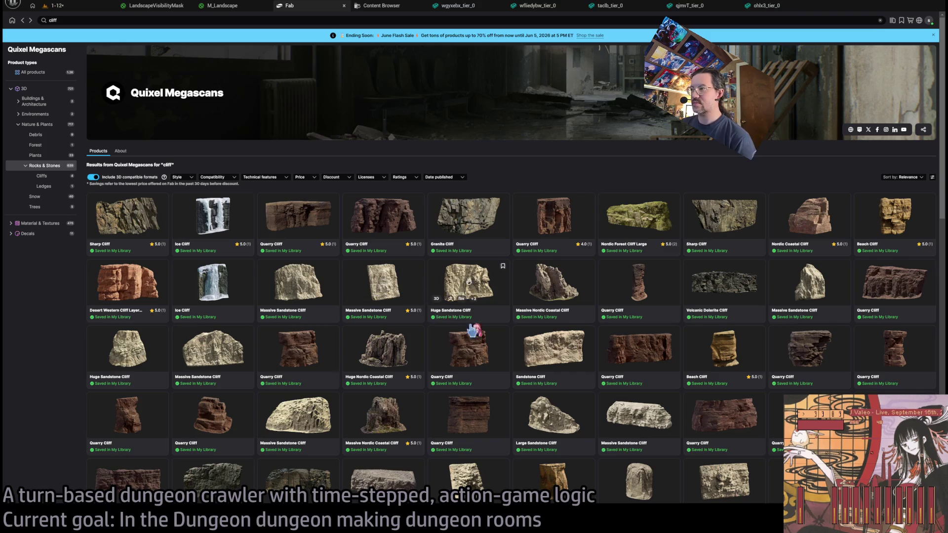
Open the Volcanic Dolerite Cliff page and orbit its interactive 3D model preview.
left_click(737, 278)
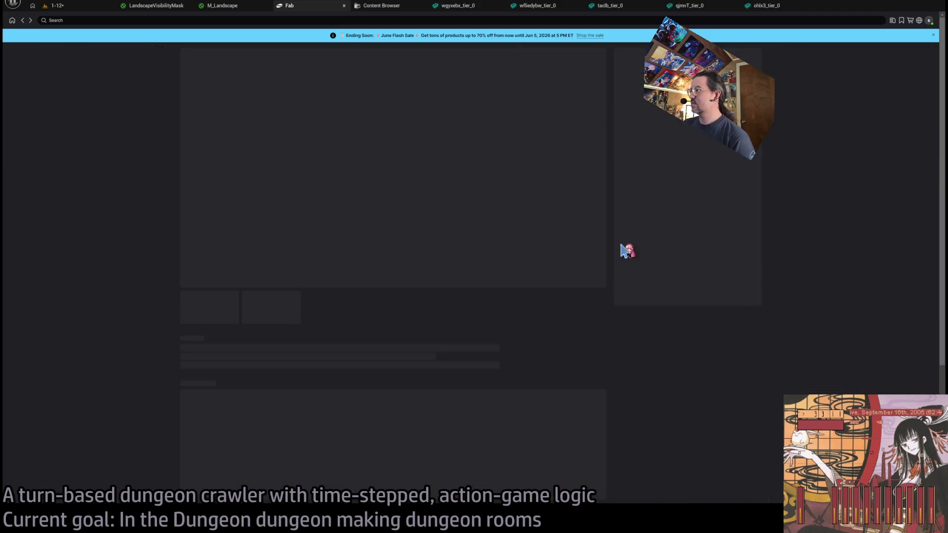
left_click(294, 322)
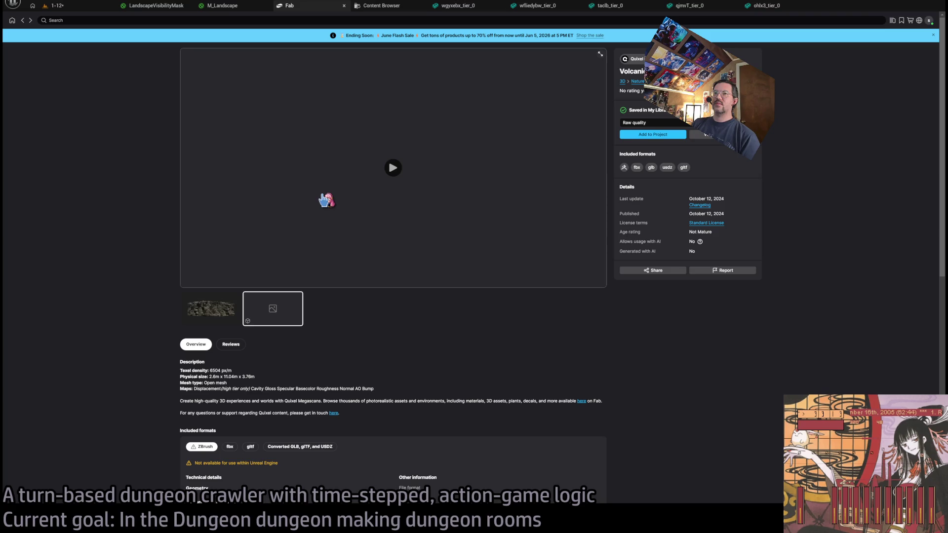
left_click(393, 168)
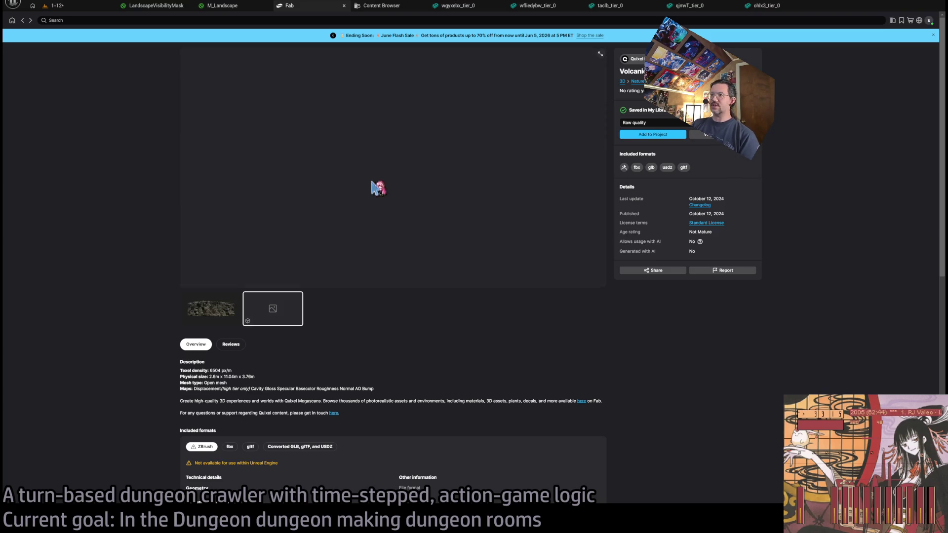
mouse_move(449, 185)
left_mouse_down()
mouse_move(434, 180)
mouse_move(469, 140)
mouse_move(468, 124)
left_mouse_up()
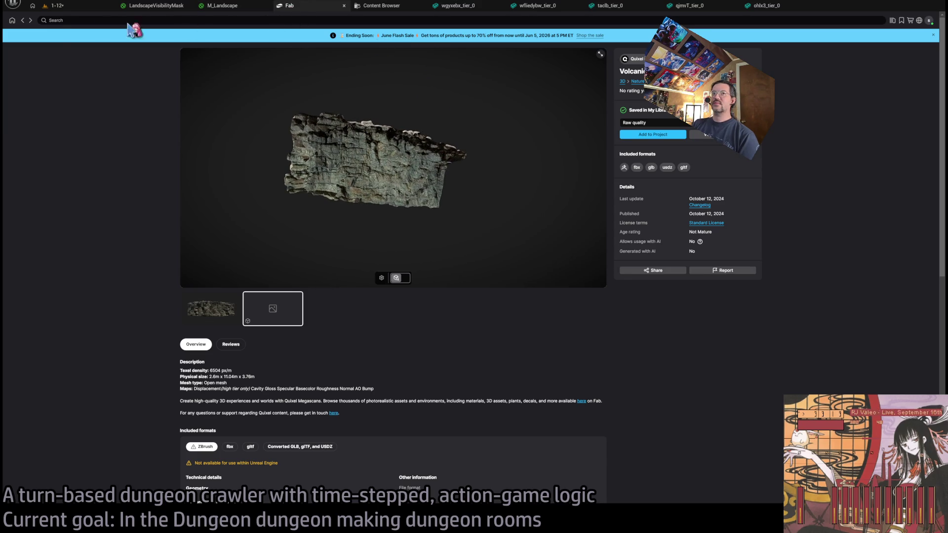
Back in the cliff results, glance at the Huge Nordic Coastal Cliff page and keep scrolling.
left_click(22, 21)
scroll(451, 310, "down", 1)
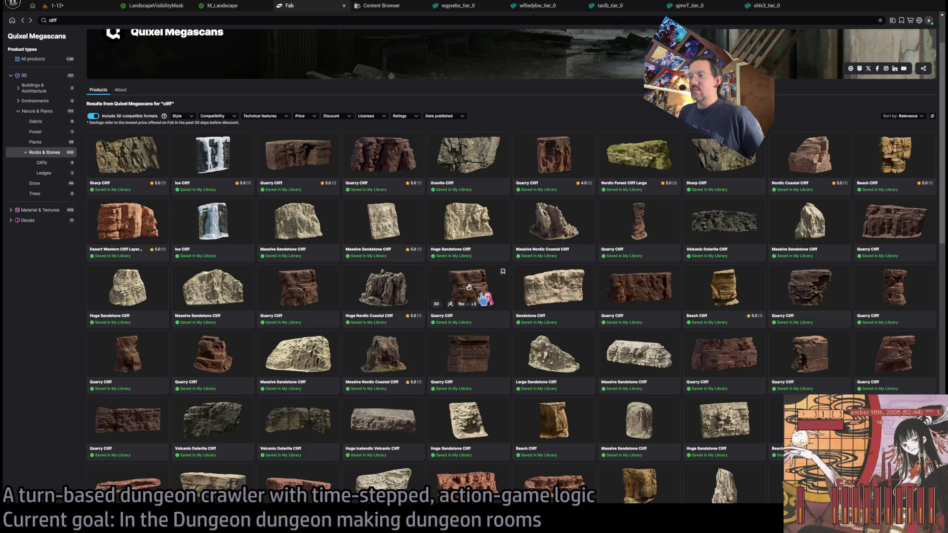
left_click(383, 288)
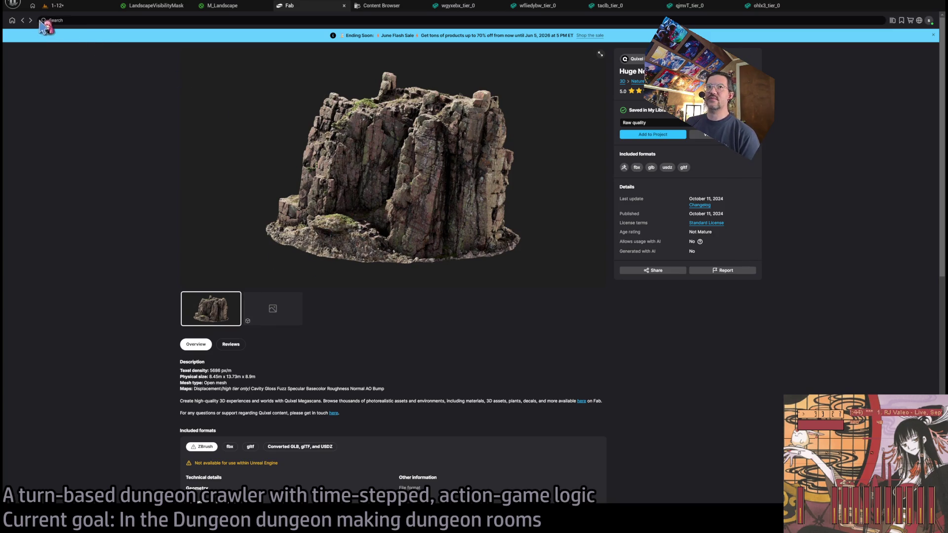
left_click(22, 21)
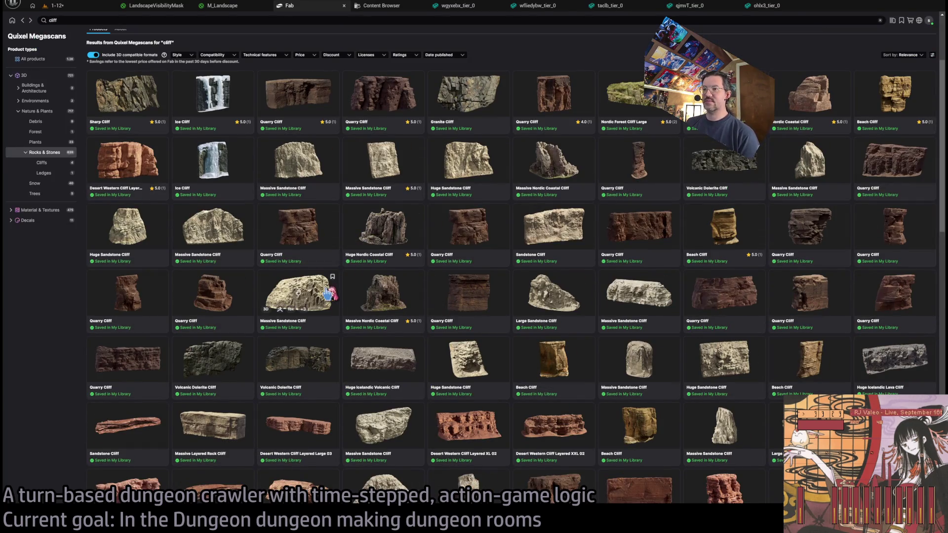
scroll(299, 293, "down", 1)
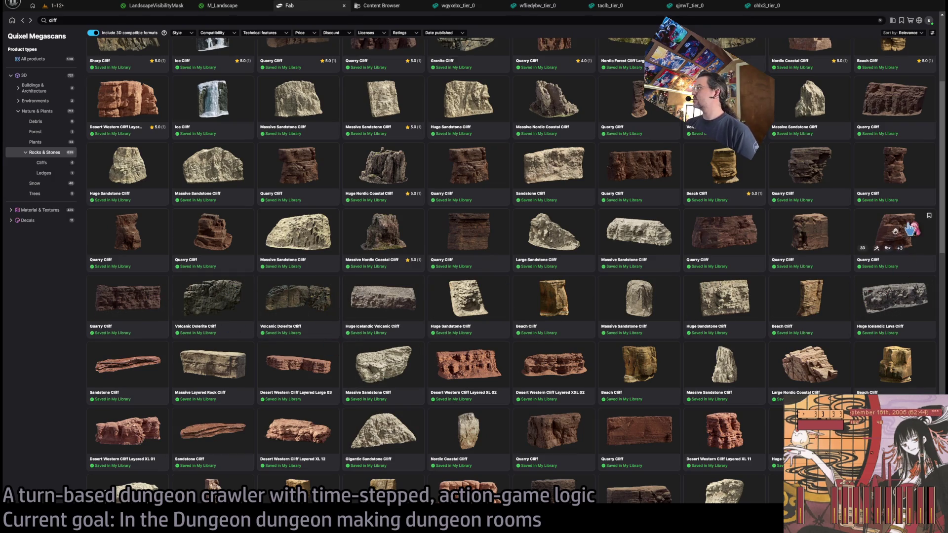
scroll(505, 311, "down", 6)
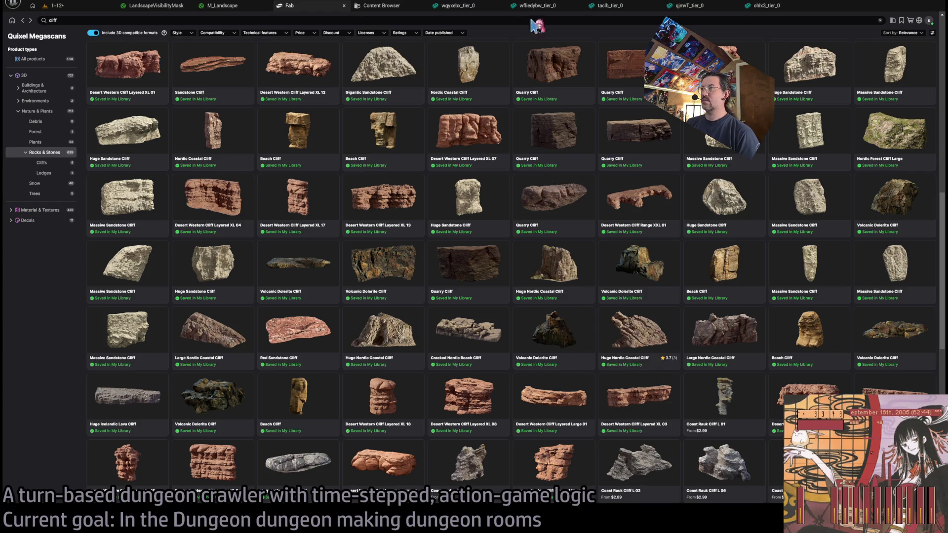
Reload the Volcanic Dolerite Cliff 3D preview, then return to the results and scroll further.
left_click(550, 335)
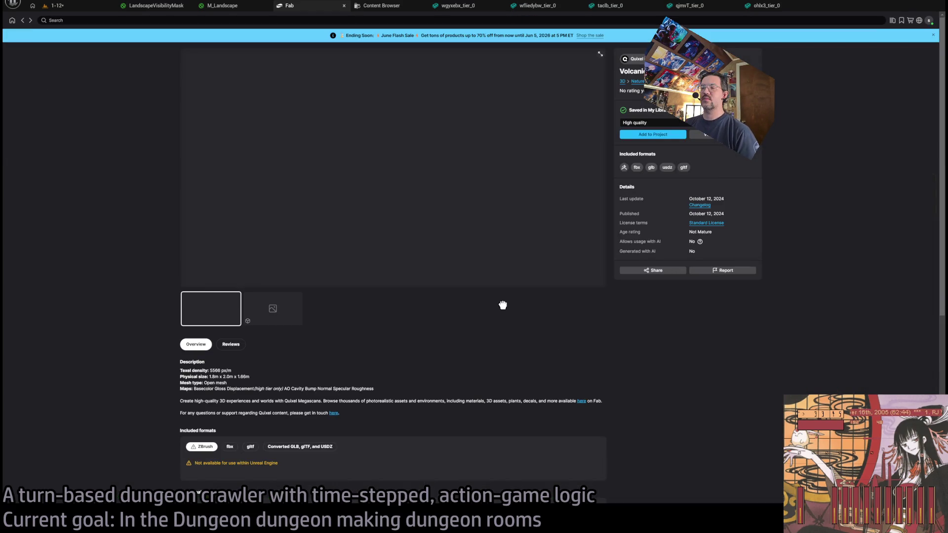
left_click(289, 312)
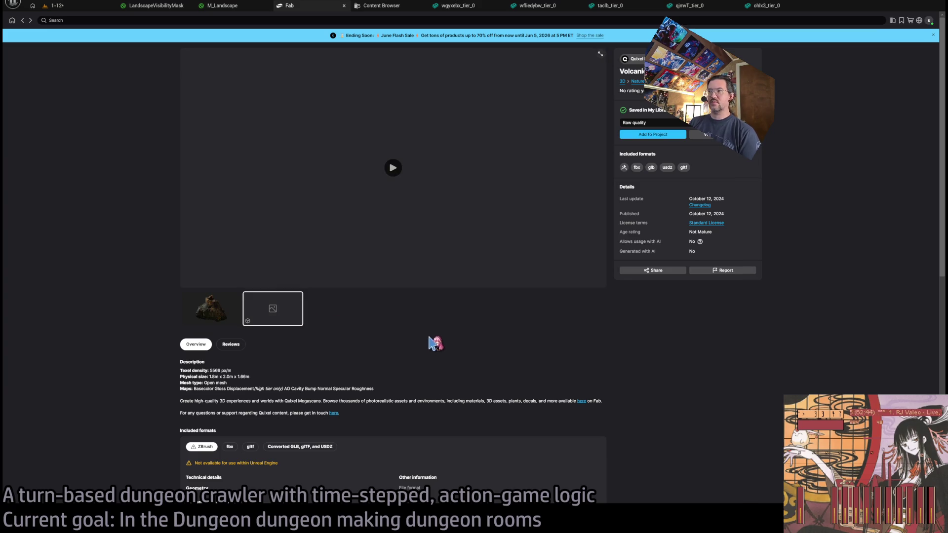
left_click(418, 169)
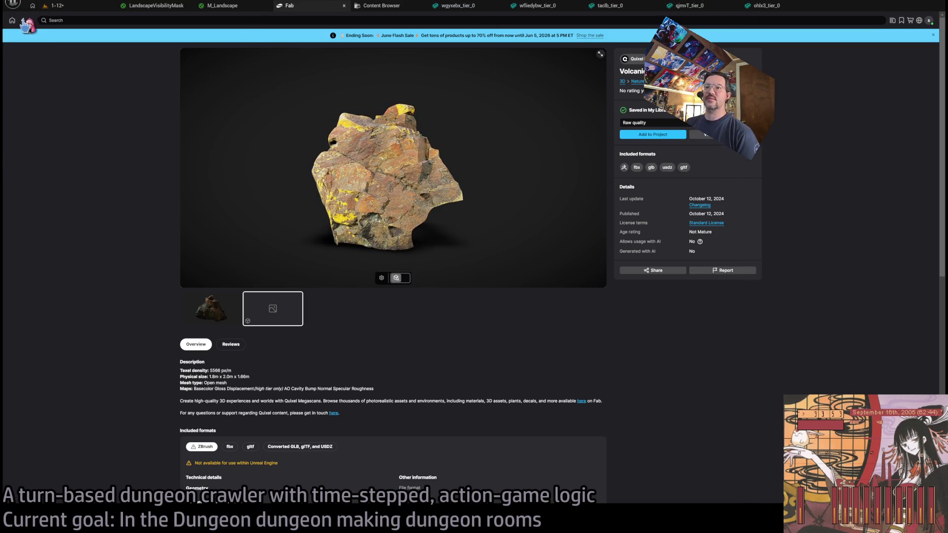
left_click(23, 21)
scroll(88, 381, "down", 6)
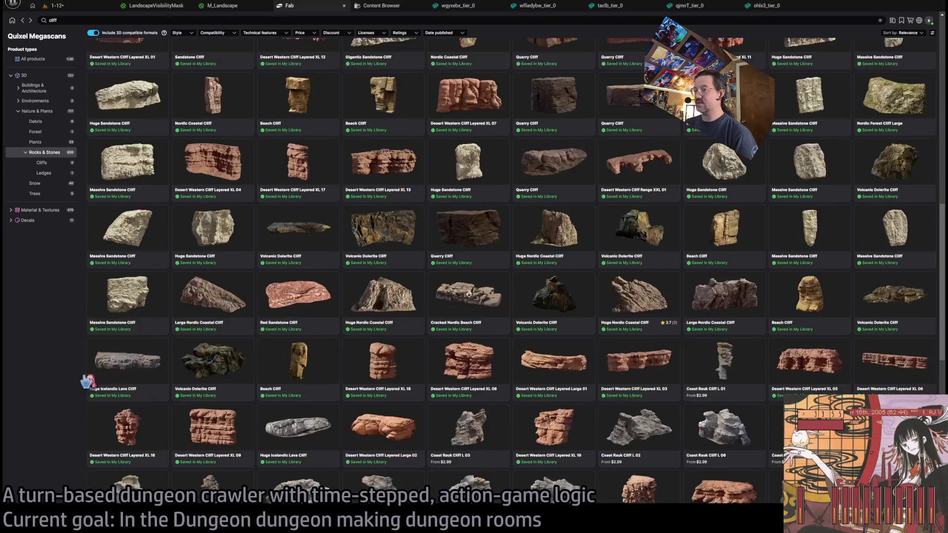
scroll(388, 354, "down", 7)
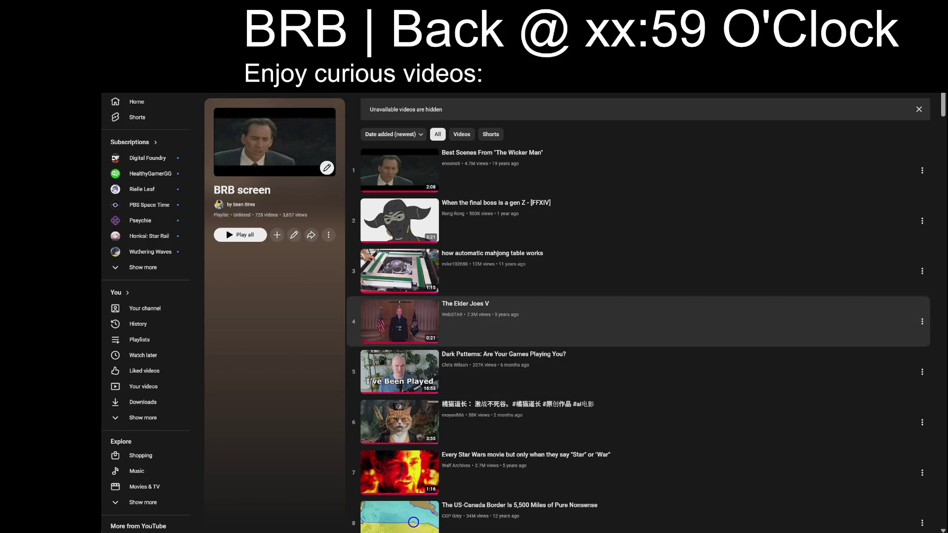
Jump repeatedly to the end of the BRB screen playlist as more videos load.
key("End")
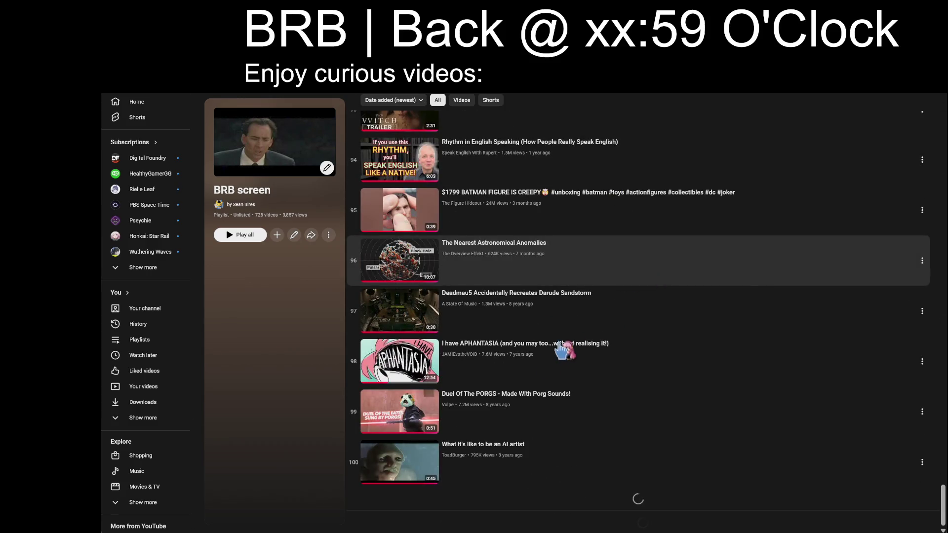
key("End")
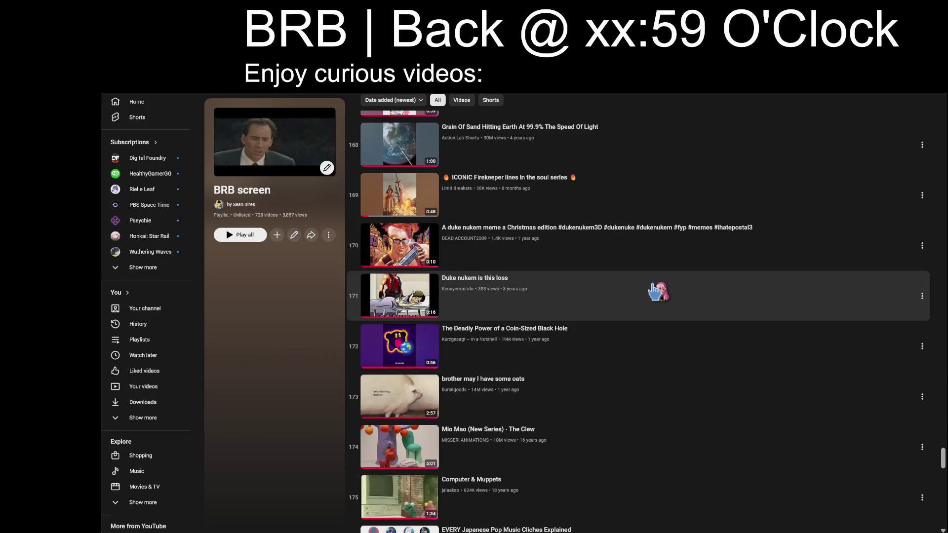
key("End")
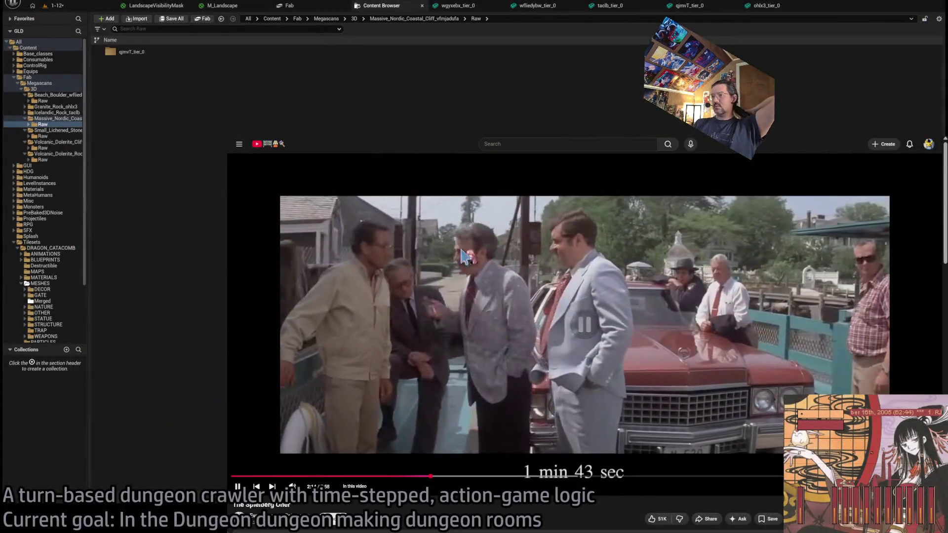
Skip the video ahead, then close the browser tabs to uncover Unreal's Content Browser.
key("space")
left_click(313, 478)
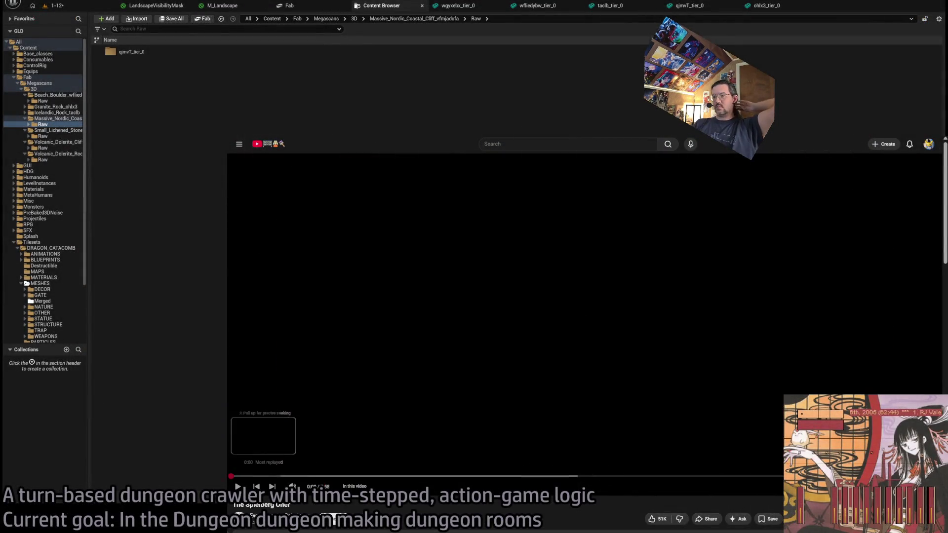
left_click(387, 281)
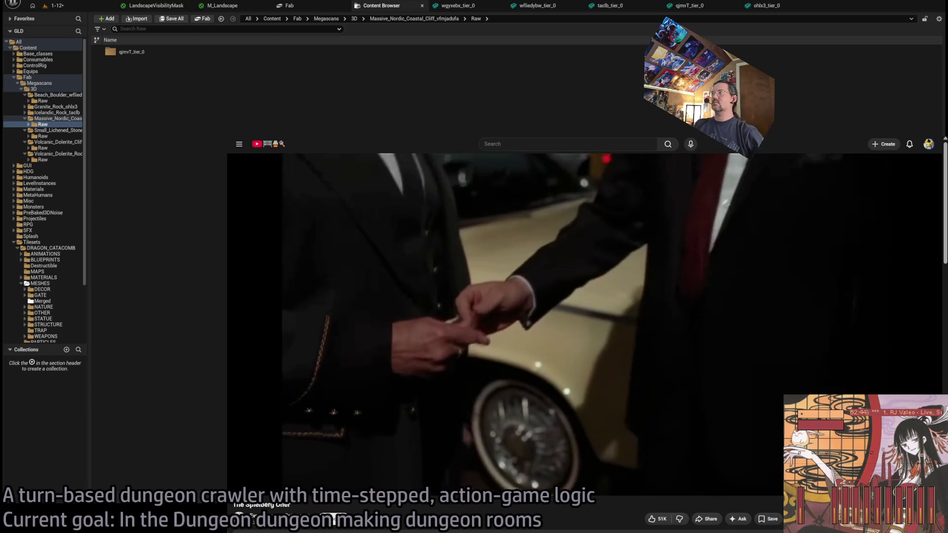
key("ctrl+w")
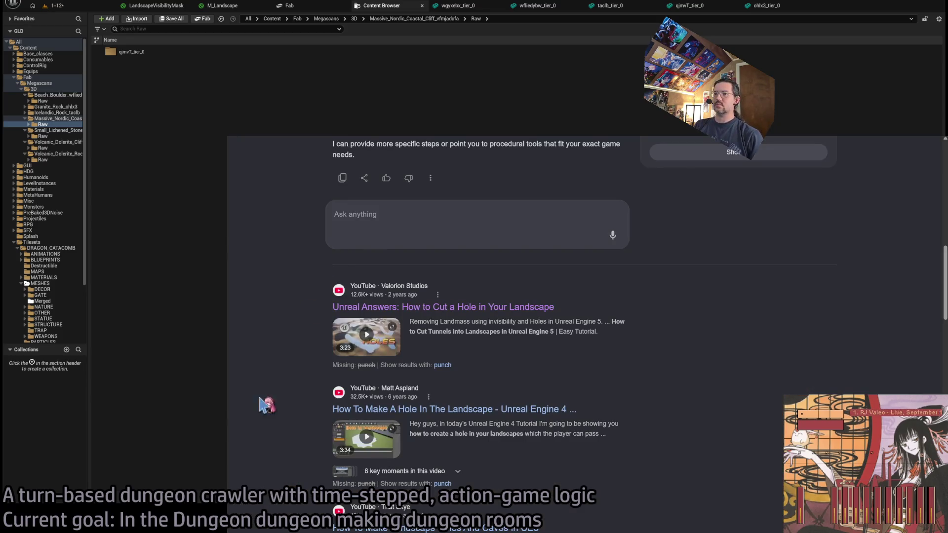
key("ctrl+w")
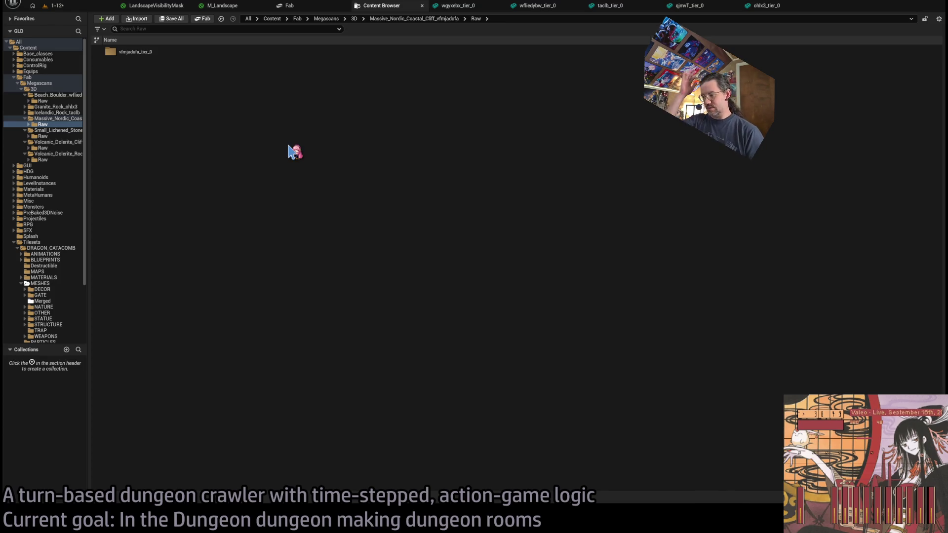
Bring Fab forward and scroll down through the Megascans cliff results.
left_click(310, 6)
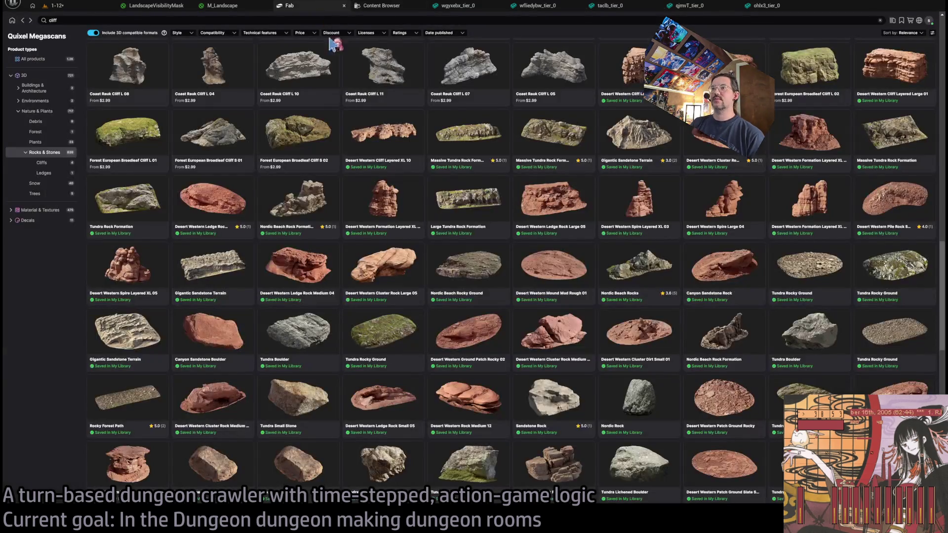
scroll(399, 304, "down", 2)
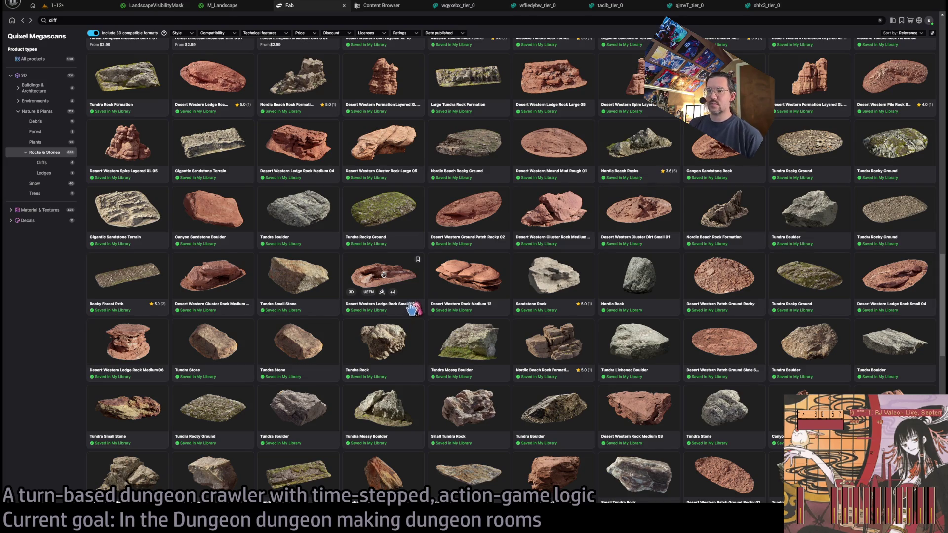
scroll(383, 274, "down", 2)
scroll(415, 307, "down", 4)
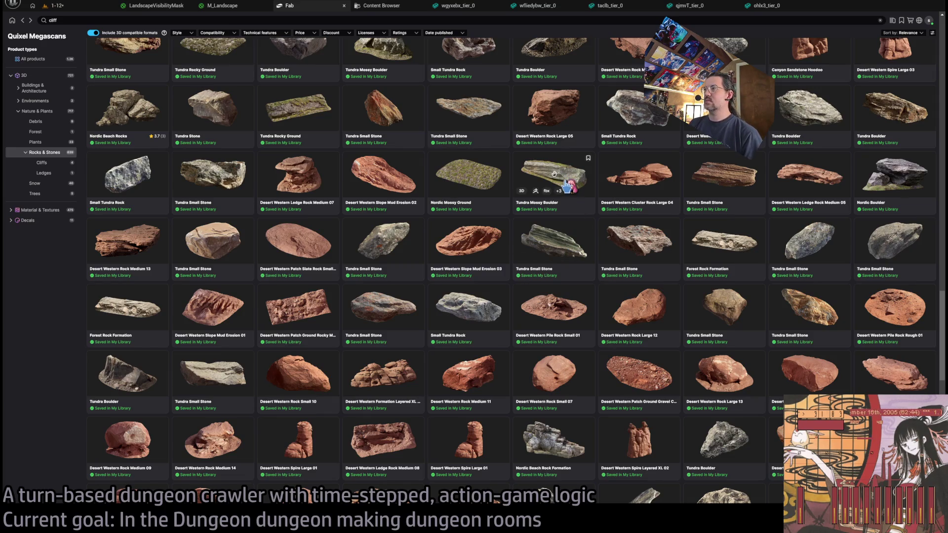
Orbit the Tundra Small Stone 3D preview and add the asset to the project.
left_click(574, 242)
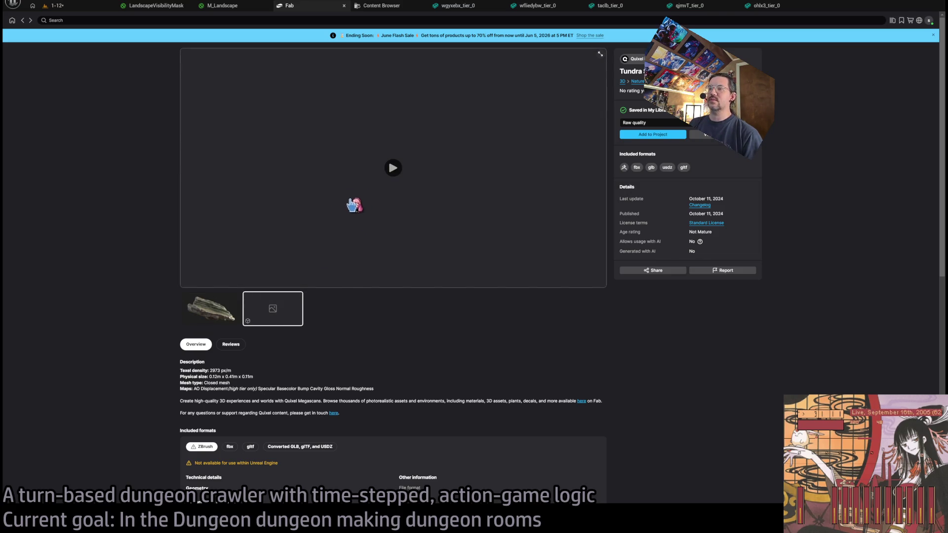
left_click(378, 182)
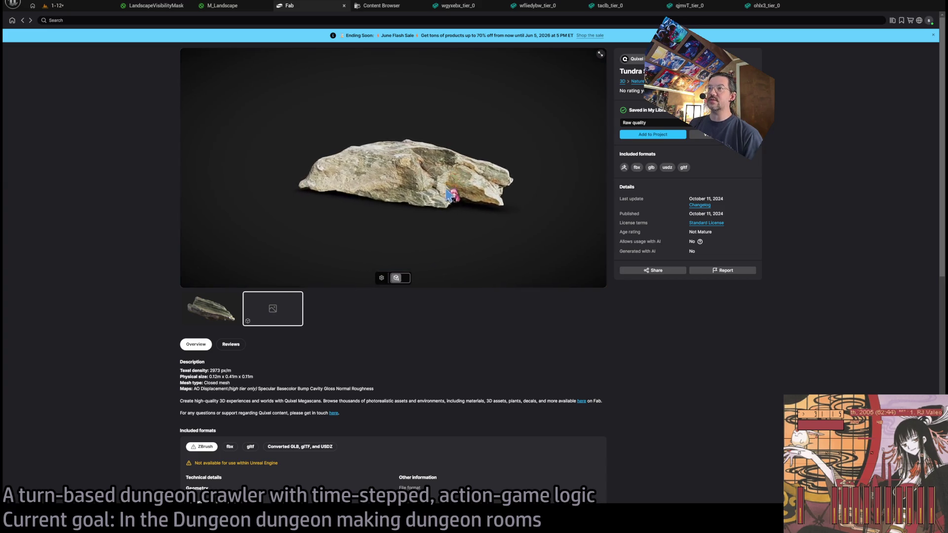
mouse_move(390, 183)
left_mouse_down()
mouse_move(368, 227)
mouse_move(413, 197)
mouse_move(421, 160)
mouse_move(402, 153)
mouse_move(423, 152)
mouse_move(392, 155)
mouse_move(388, 184)
mouse_move(420, 195)
mouse_move(449, 185)
mouse_move(389, 208)
mouse_move(353, 163)
left_mouse_up()
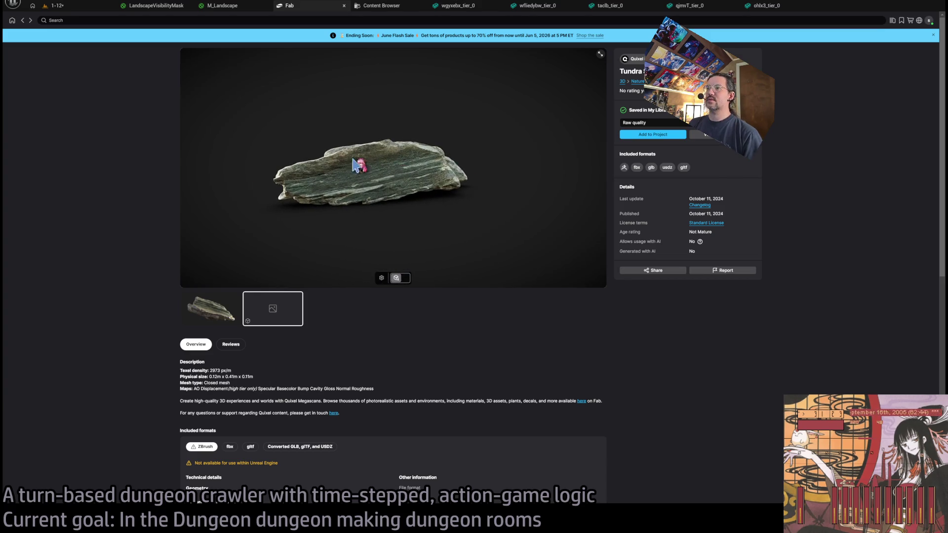
left_click(662, 138)
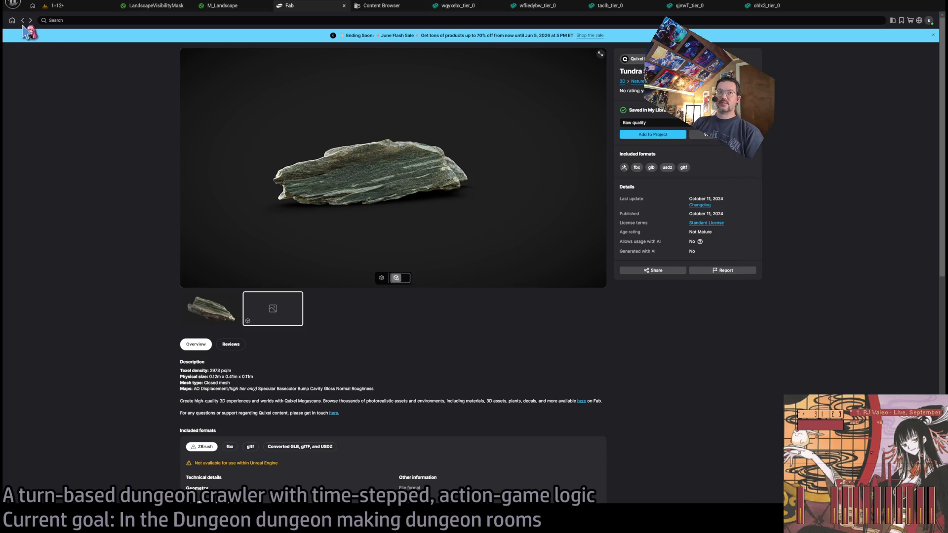
left_click(23, 20)
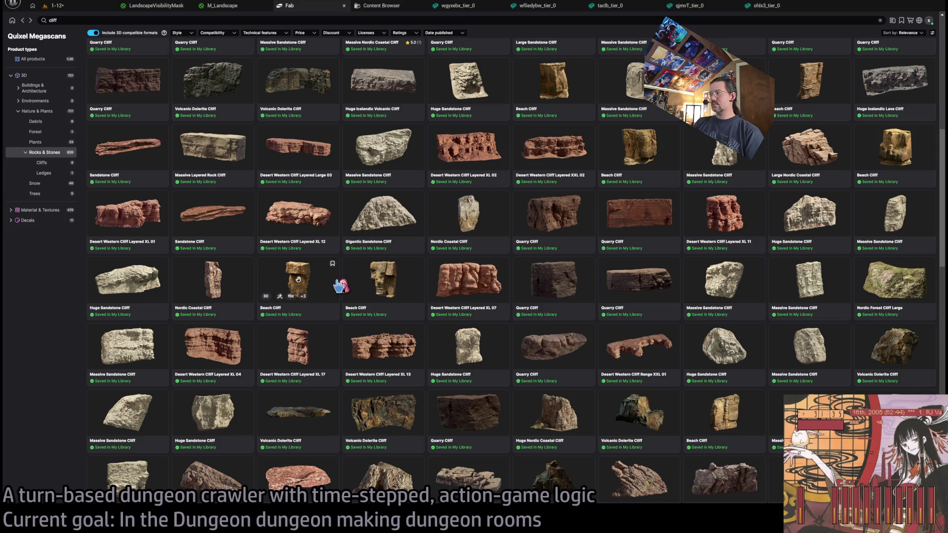
Open Quarry Cliff and orbit its 3D preview to view it from above.
left_click(582, 281)
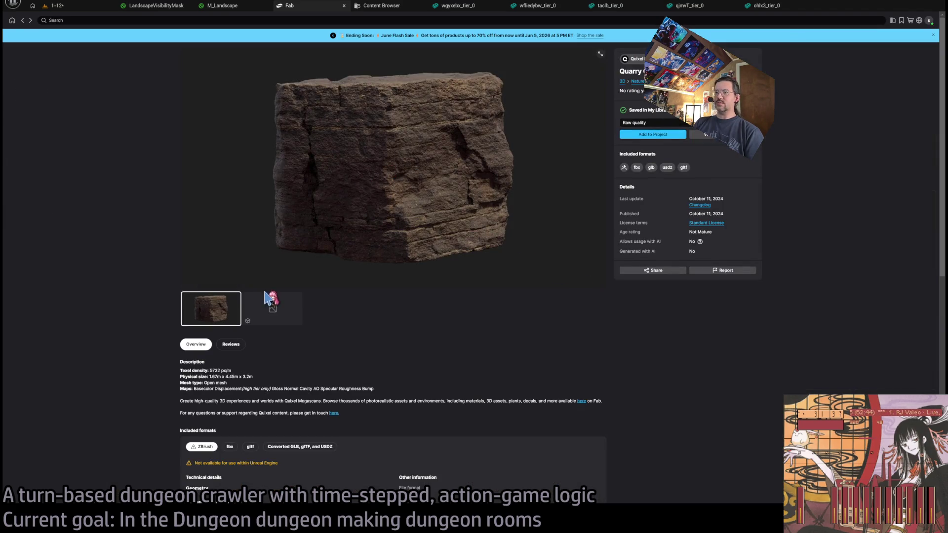
left_click(267, 297)
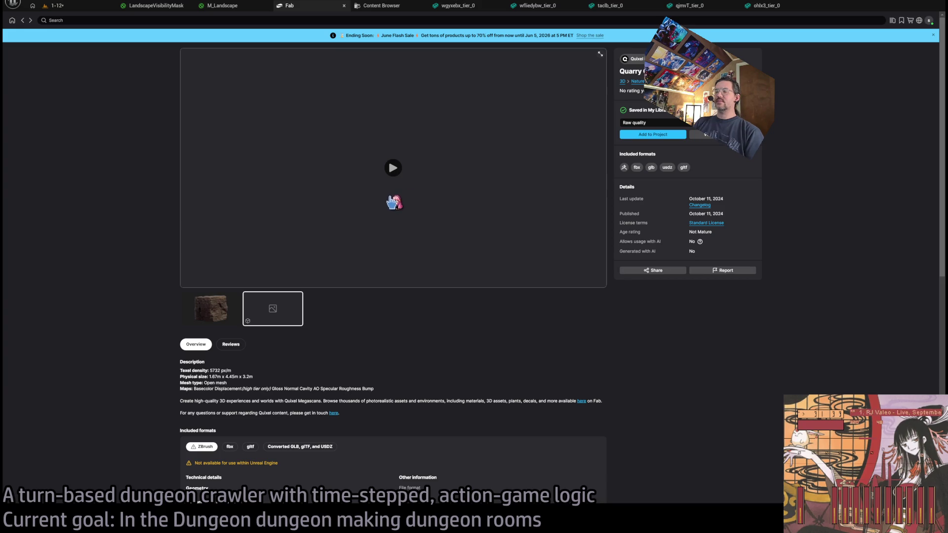
left_click(393, 168)
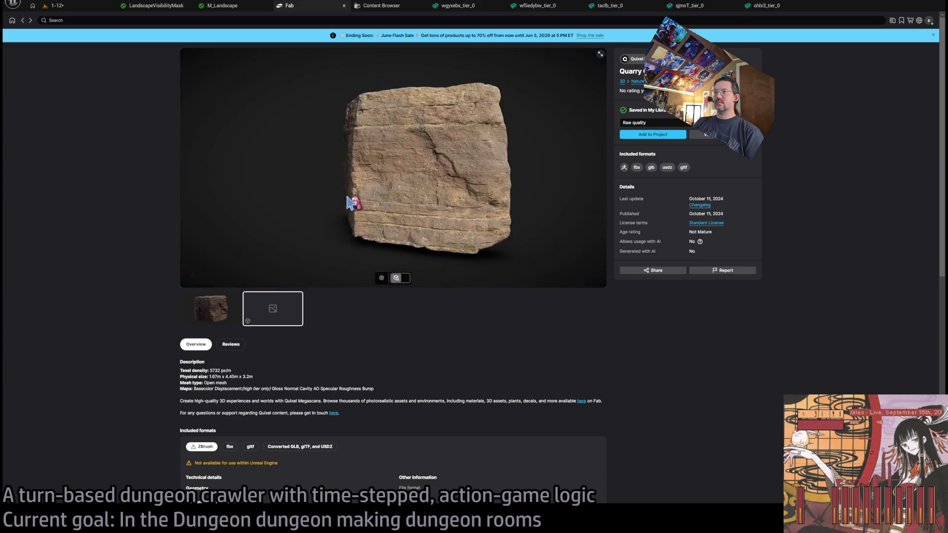
mouse_move(347, 196)
left_mouse_down()
mouse_move(419, 203)
mouse_move(384, 211)
mouse_move(422, 157)
mouse_move(313, 197)
mouse_move(434, 131)
left_mouse_up()
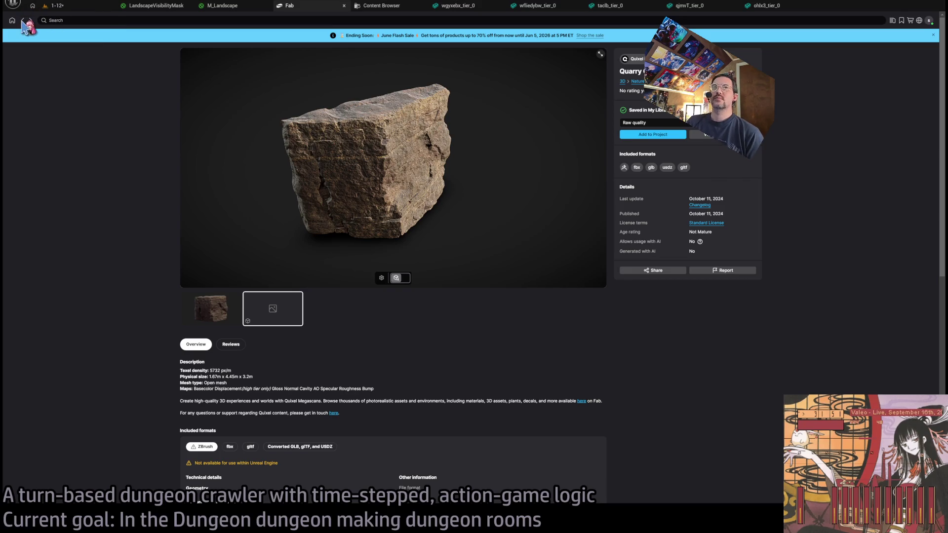
left_click(22, 20)
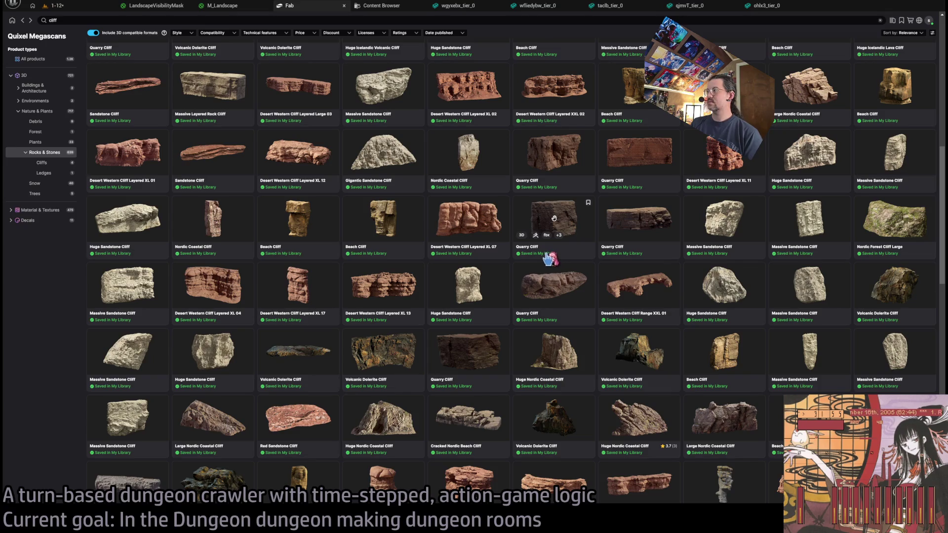
Scroll the cliff results and open the Coast African Rock M 16 product page.
scroll(549, 258, "down", 1)
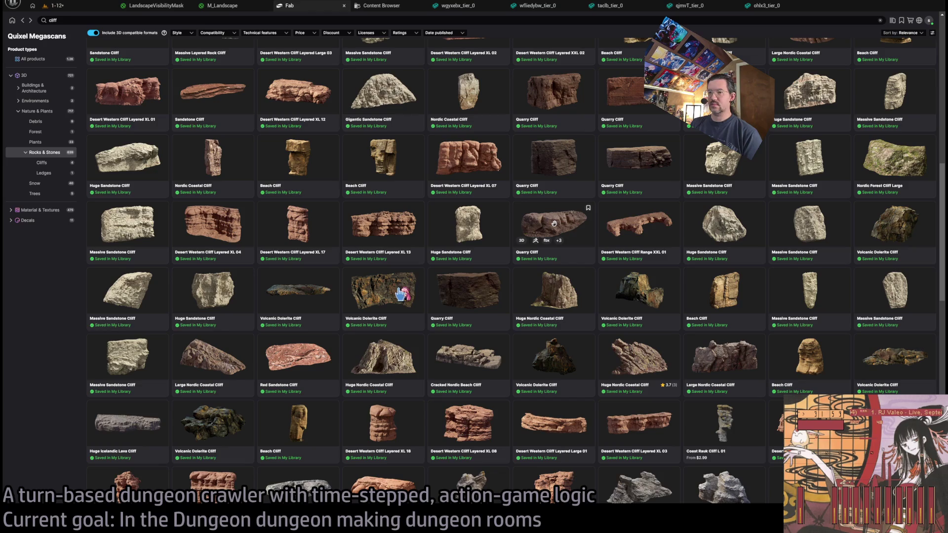
scroll(519, 287, "down", 15)
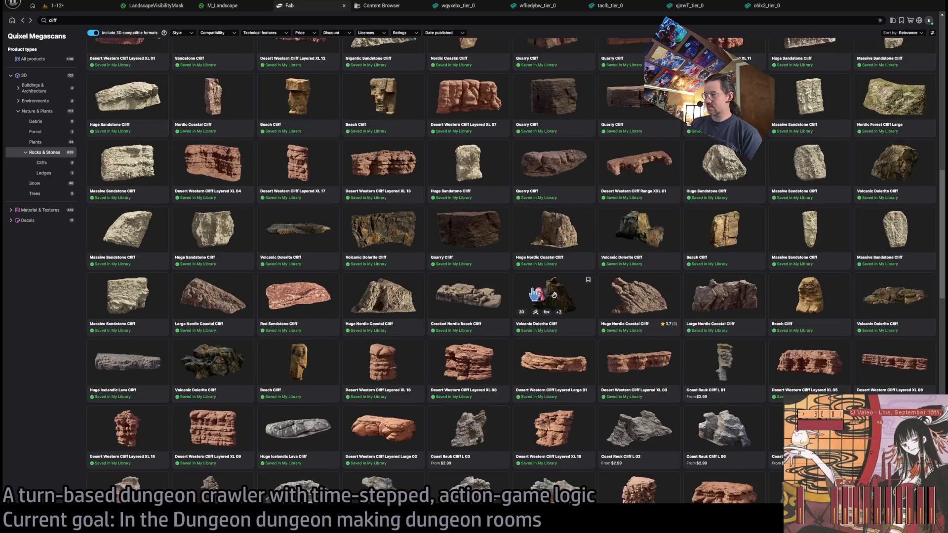
scroll(484, 344, "down", 10)
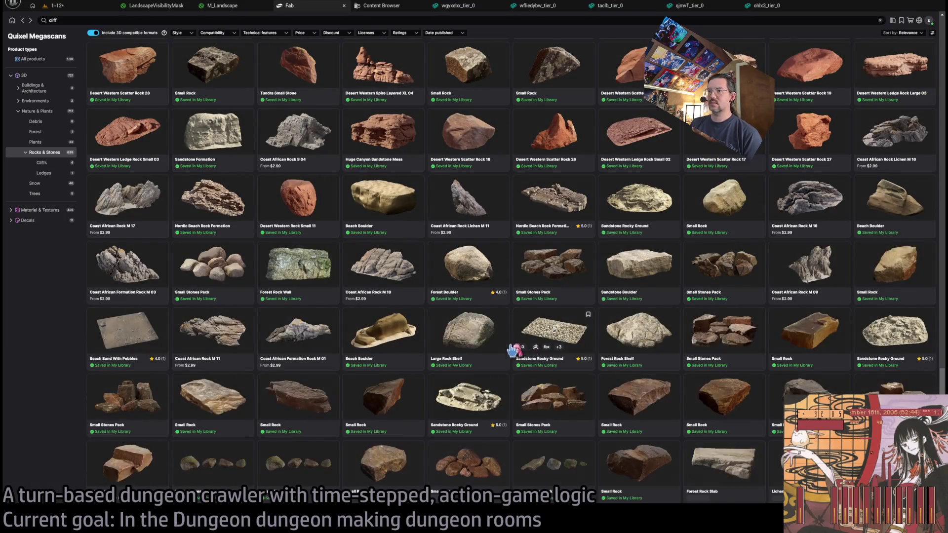
scroll(457, 343, "up", 2)
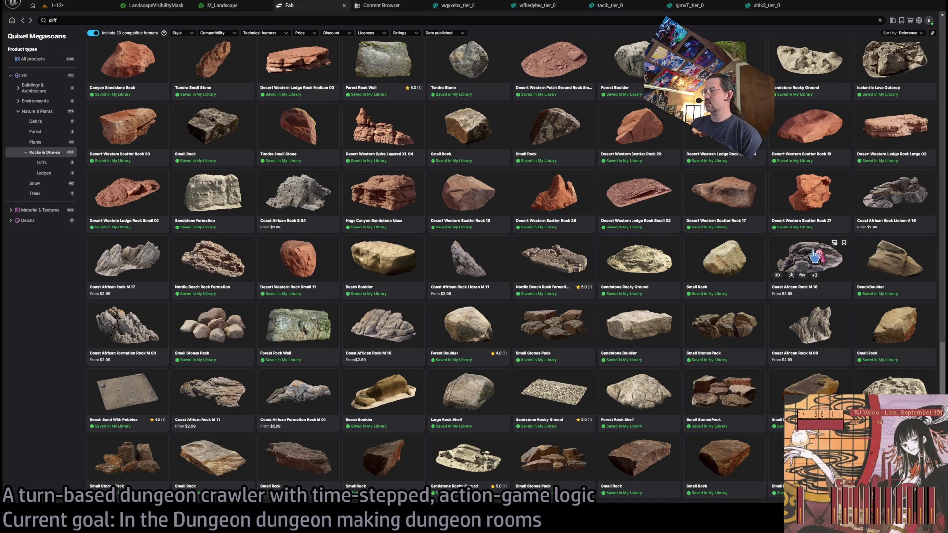
left_click(813, 256)
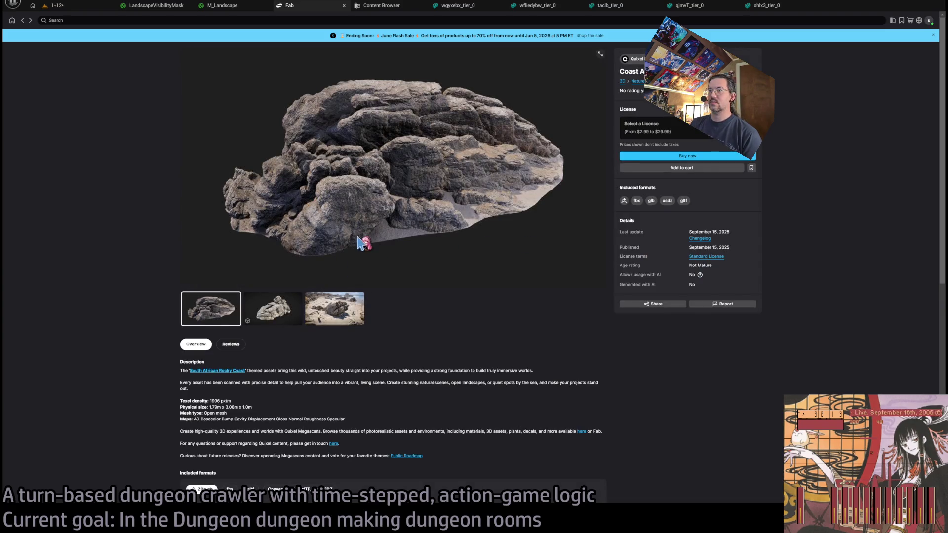
left_click(292, 296)
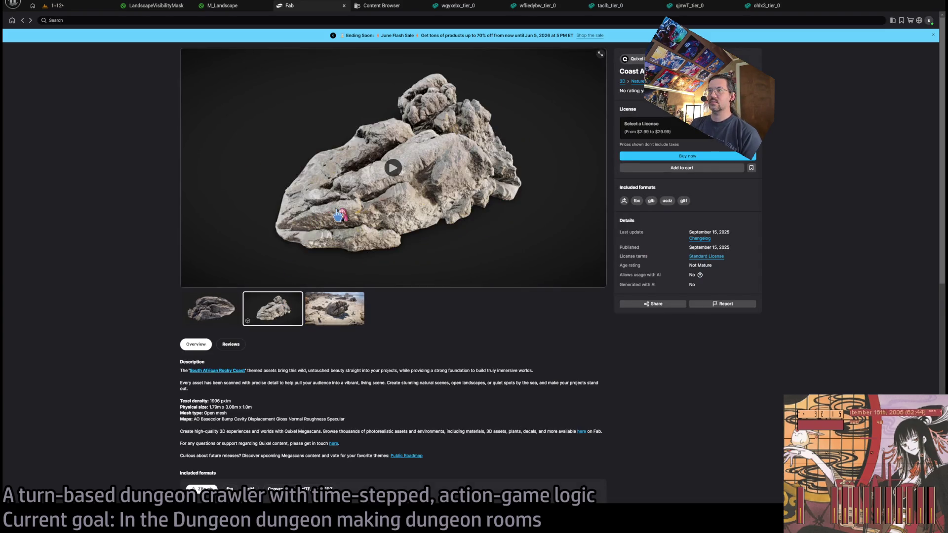
left_click(339, 216)
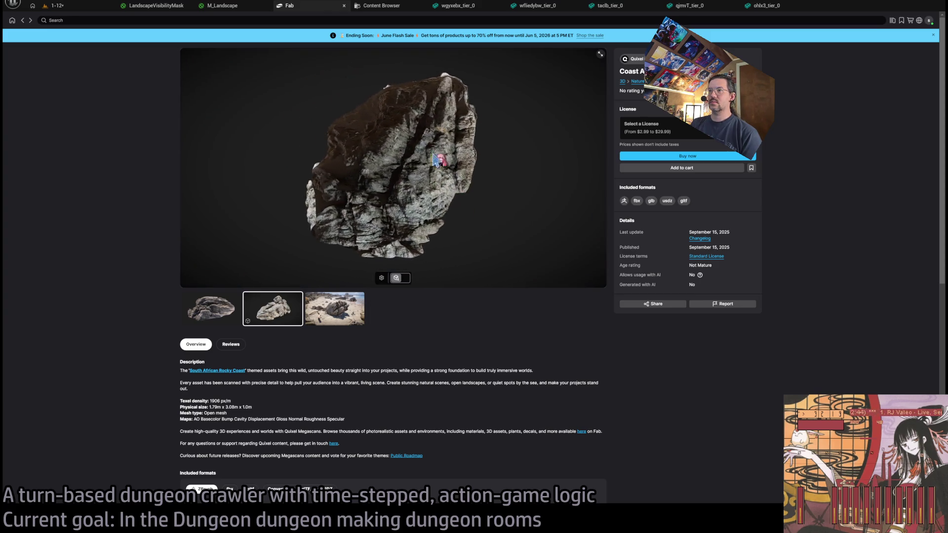
key("ctrl+Tab")
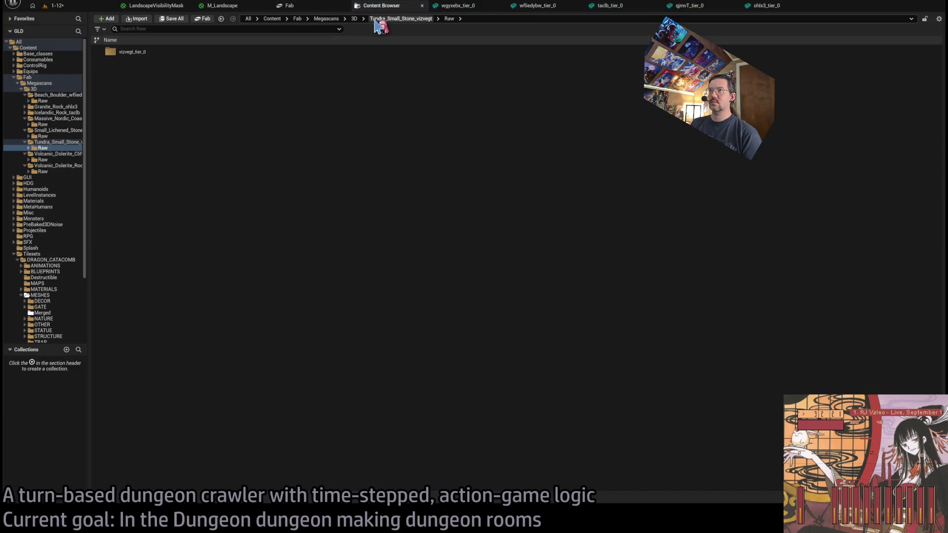
left_click(316, 6)
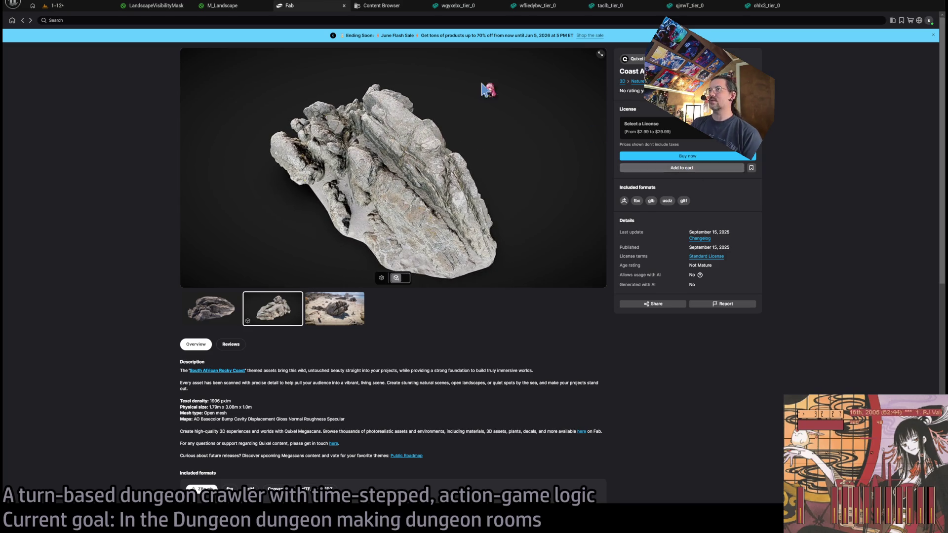
left_click(23, 21)
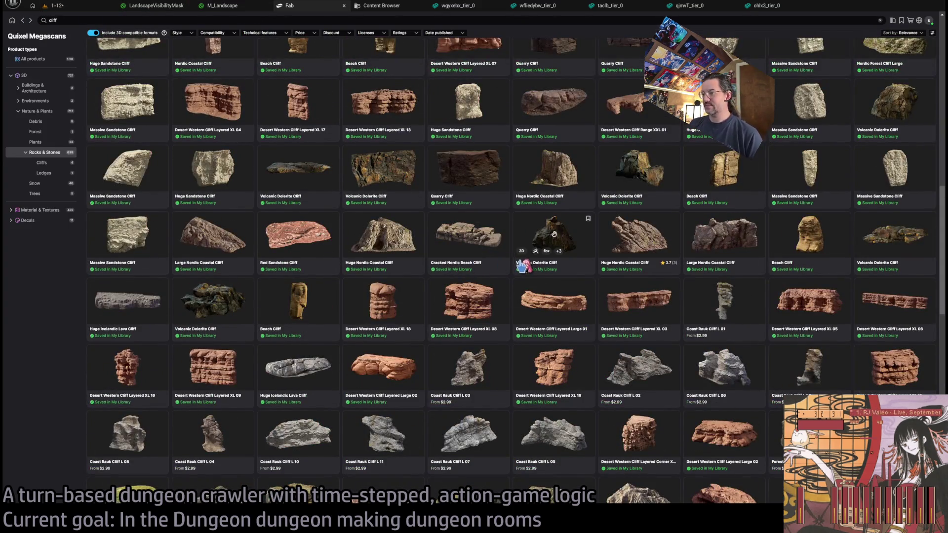
scroll(554, 235, "down", 10)
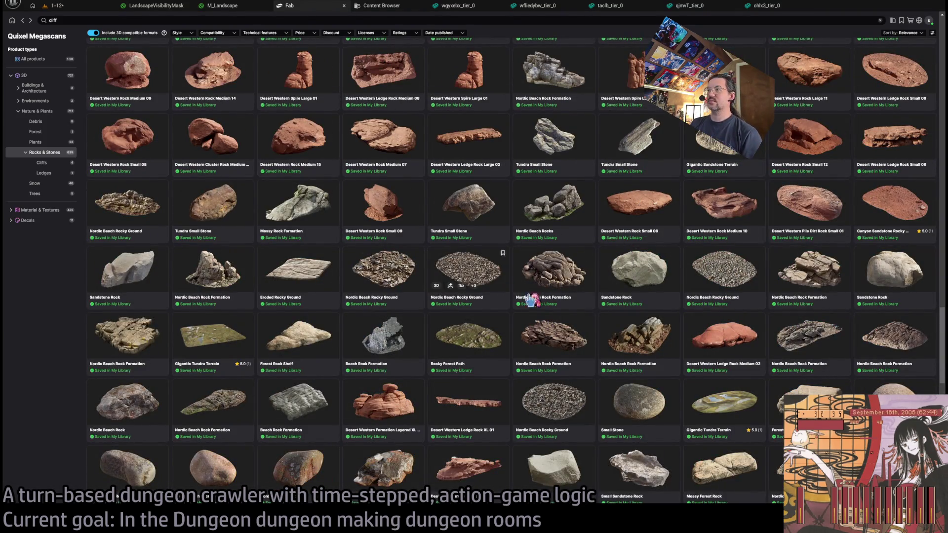
scroll(346, 296, "down", 3)
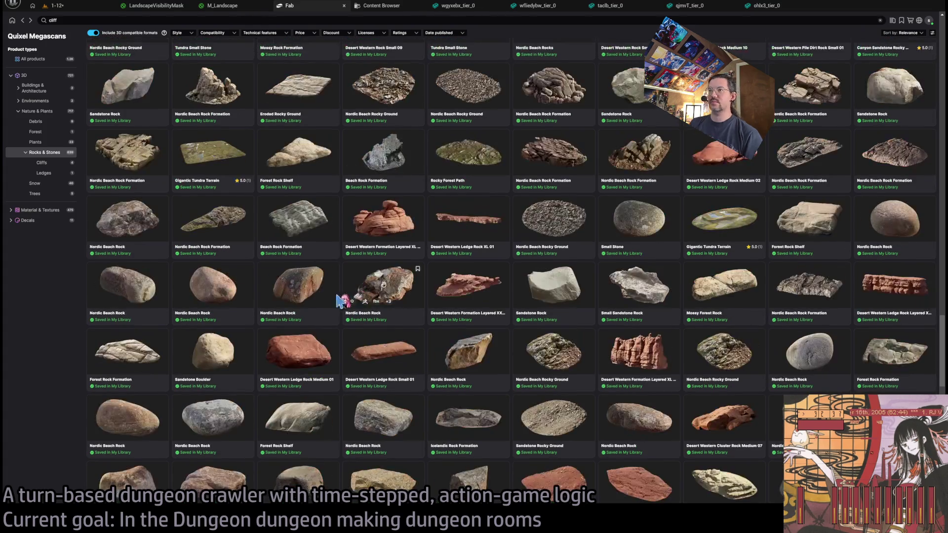
Orbit the Beach Rock Formation 3D preview, add it to the project, and return to Unreal.
left_click(403, 153)
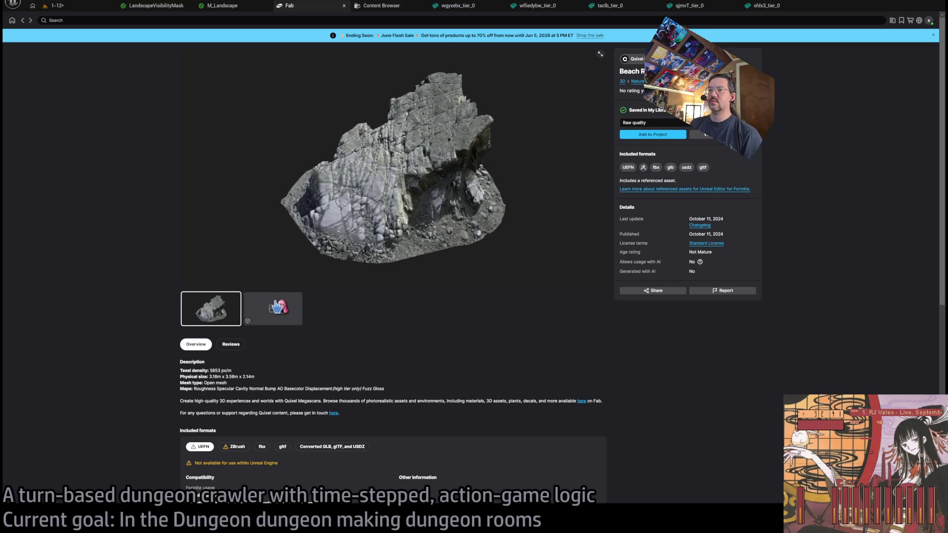
left_click(276, 303)
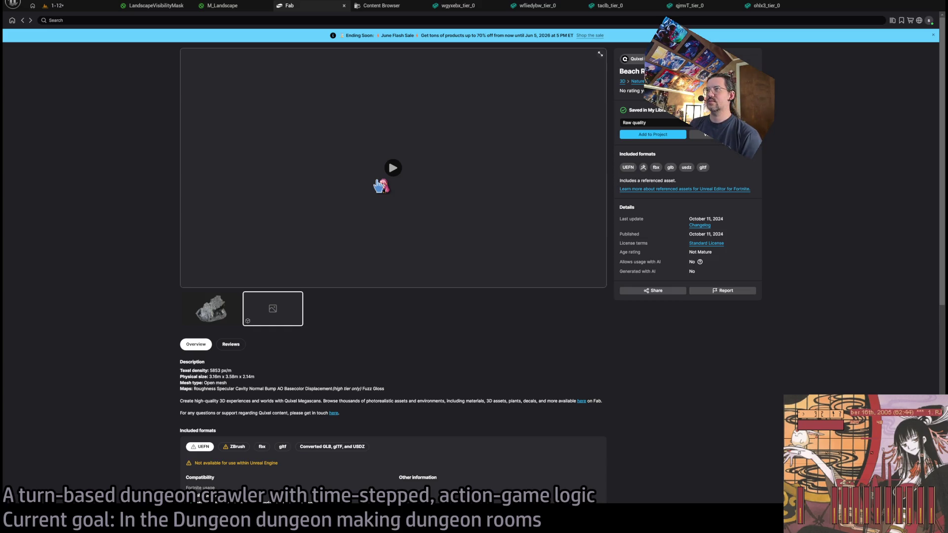
left_click(394, 207)
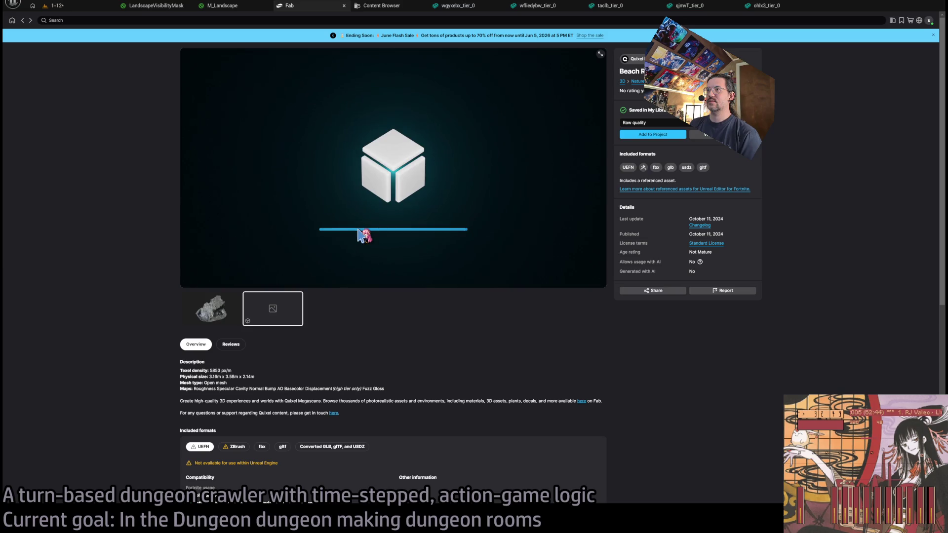
mouse_move(363, 227)
left_mouse_down()
mouse_move(377, 212)
mouse_move(435, 208)
mouse_move(474, 190)
mouse_move(376, 165)
mouse_move(434, 194)
mouse_move(595, 155)
left_mouse_up()
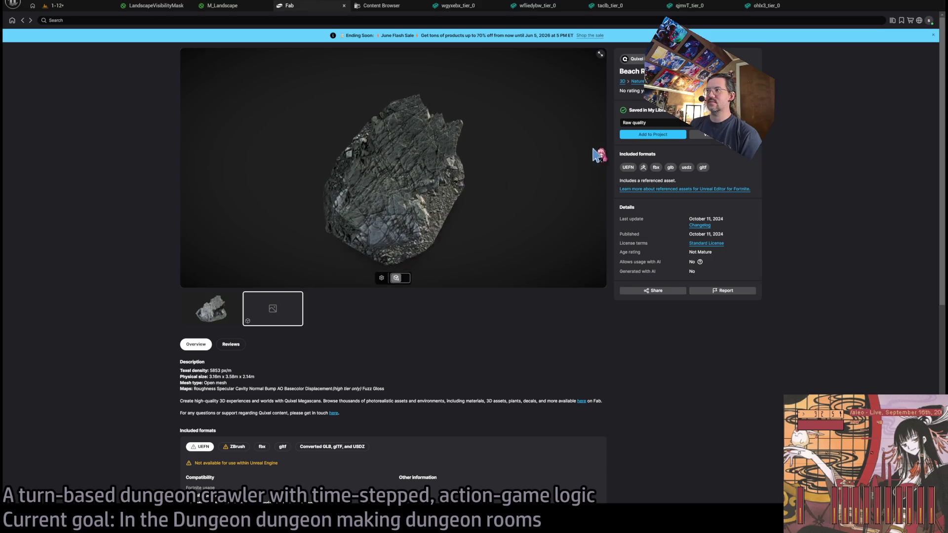
left_click(644, 138)
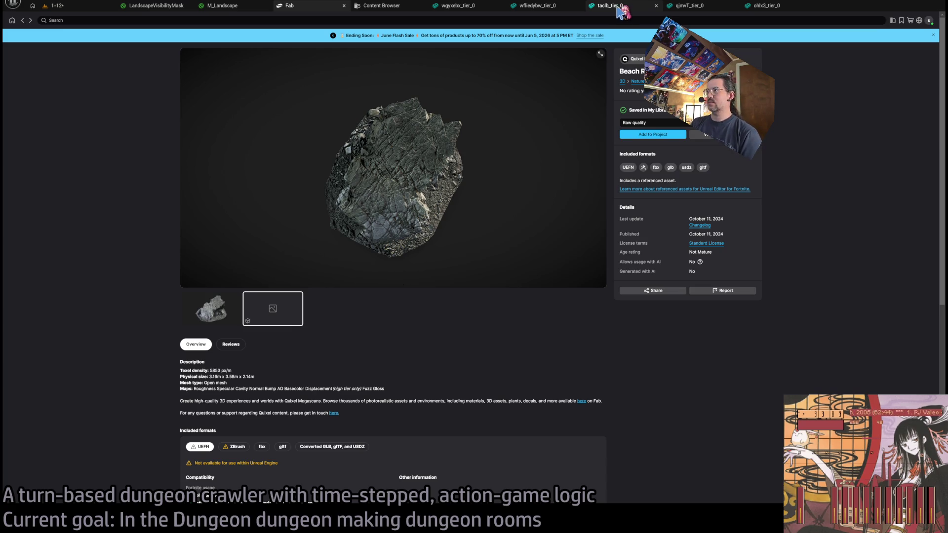
left_click(387, 5)
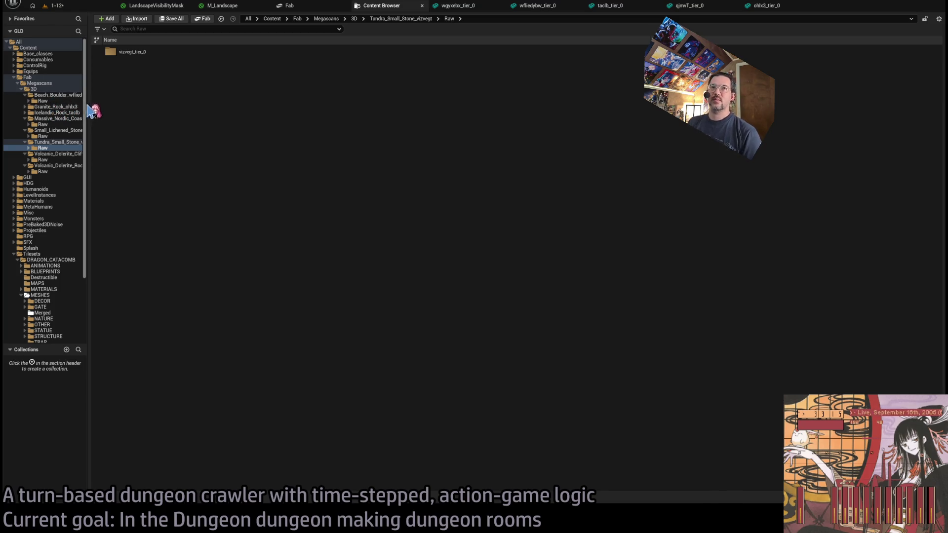
Widen the folder tree and open Icelandic_Rock_taclb's taclb_tier_0 StaticMeshes folder.
left_click_drag(90, 105, 194, 134)
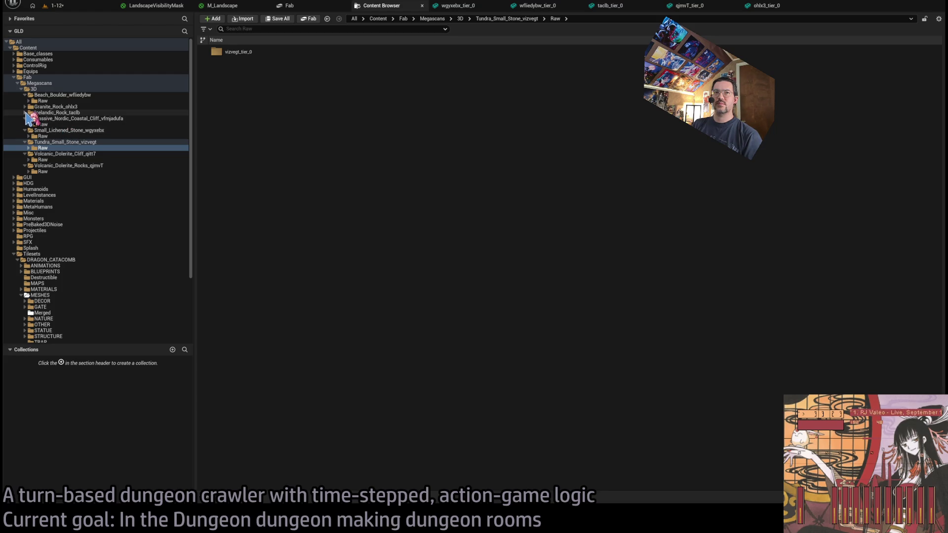
left_click(24, 112)
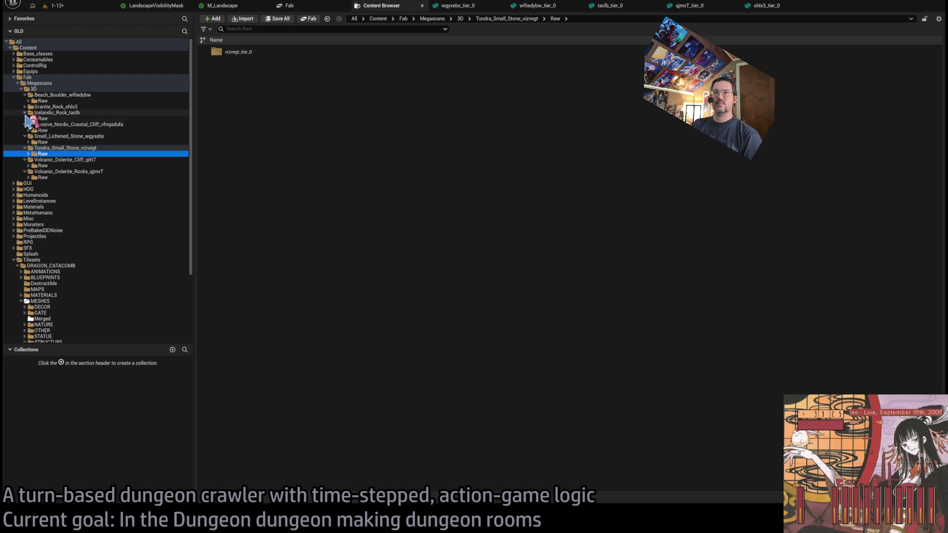
left_click(28, 118)
left_click(53, 124)
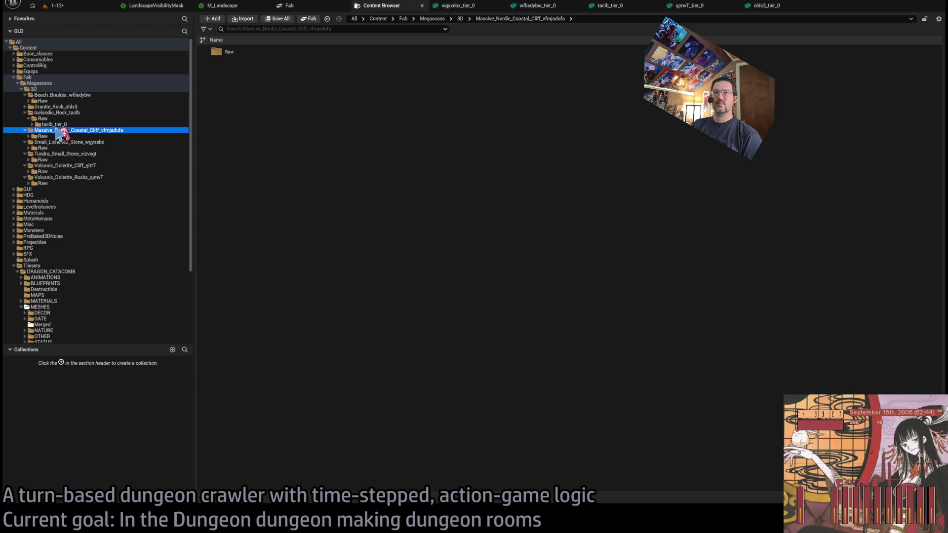
left_click(246, 67)
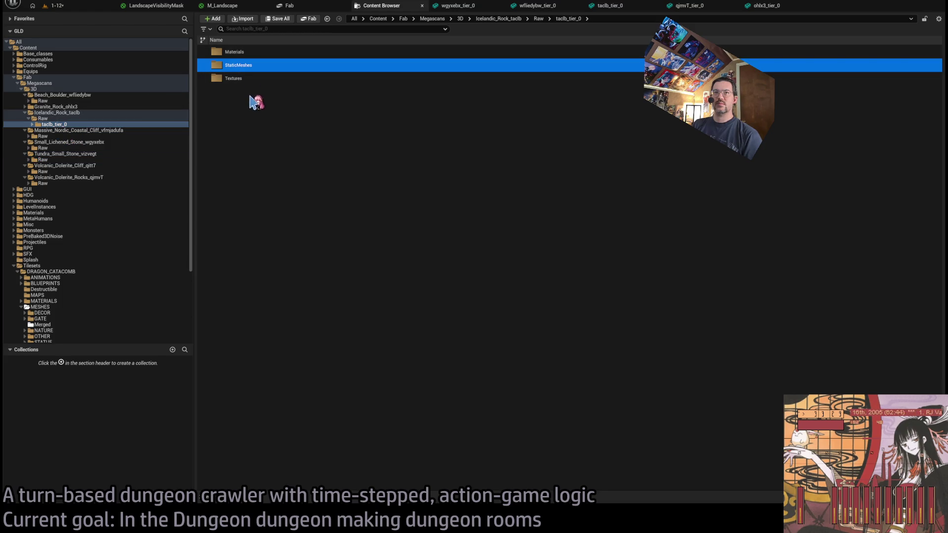
double_click(237, 68)
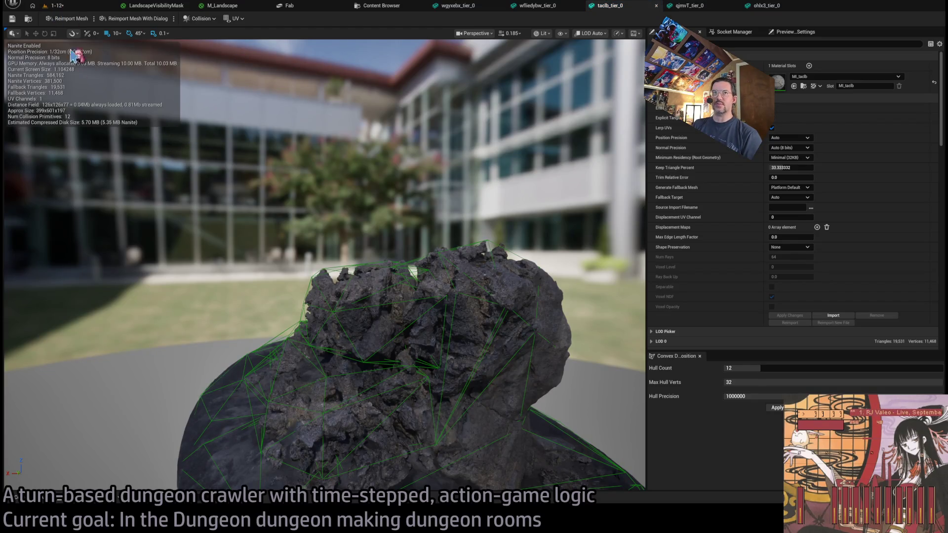
Return to the 1-12 level and reopen the taclb StaticMeshes folder in the full Content Browser.
left_click(43, 499)
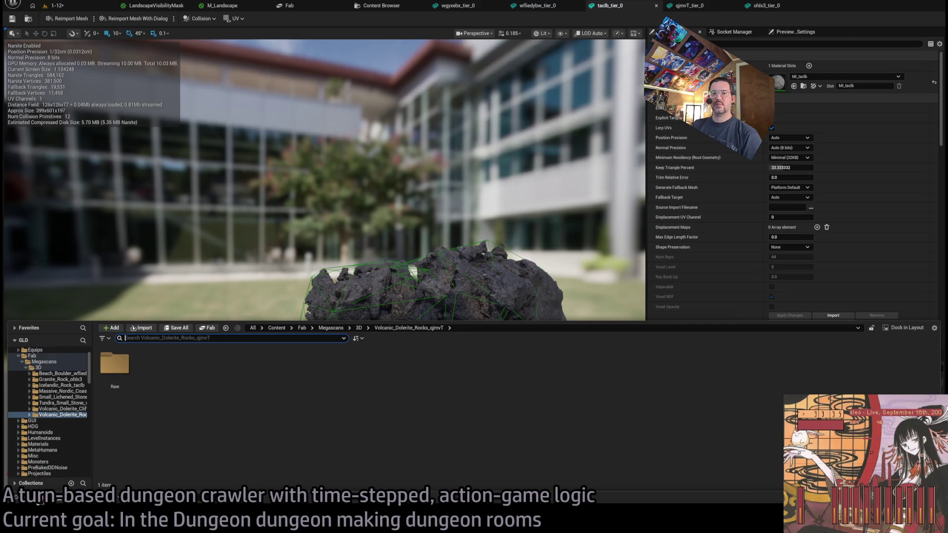
left_click(42, 500)
left_click(57, 6)
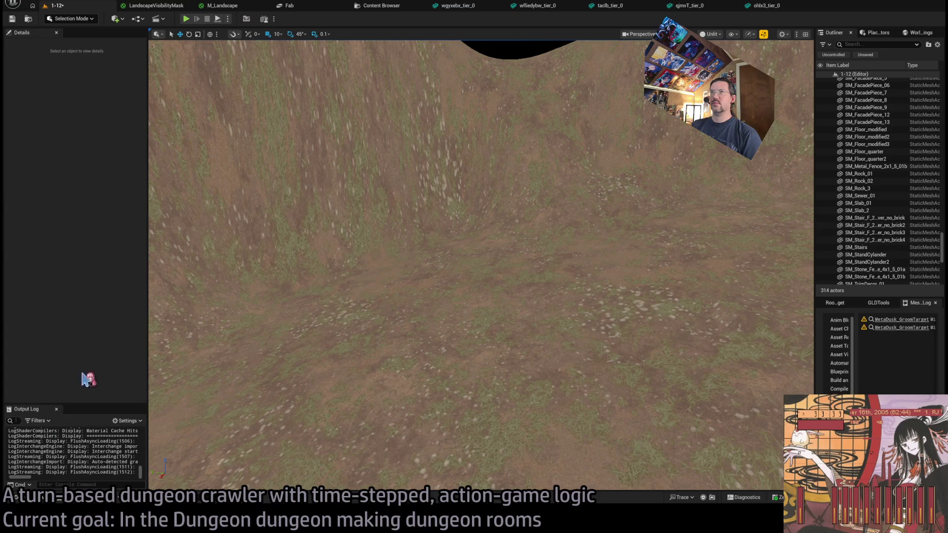
left_click(44, 499)
left_click(377, 6)
left_click(59, 137)
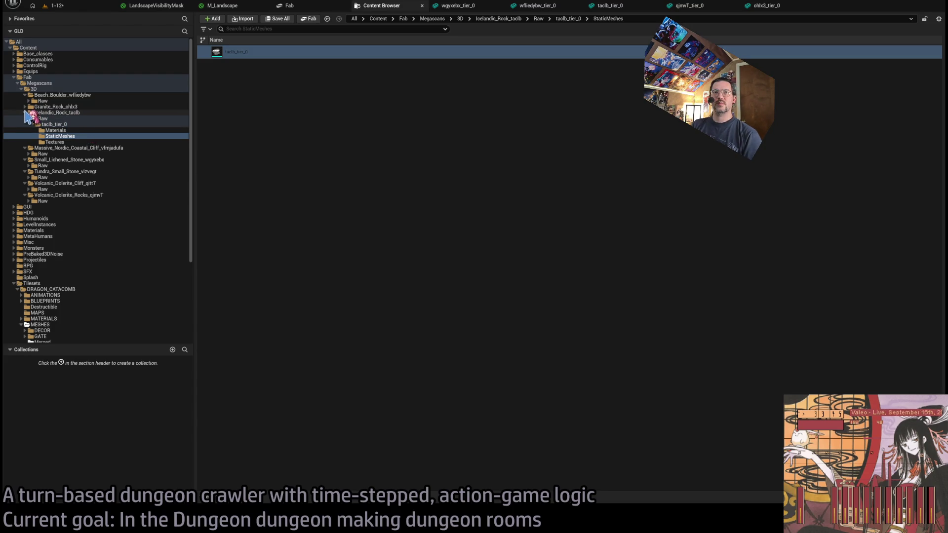
Expand Granite_Rock_ohlx3, check the Beach_Rock_Formation Raw folder, and open the ohlx3_tier_0 mesh.
left_click(25, 107)
left_click(29, 113)
left_click(33, 118)
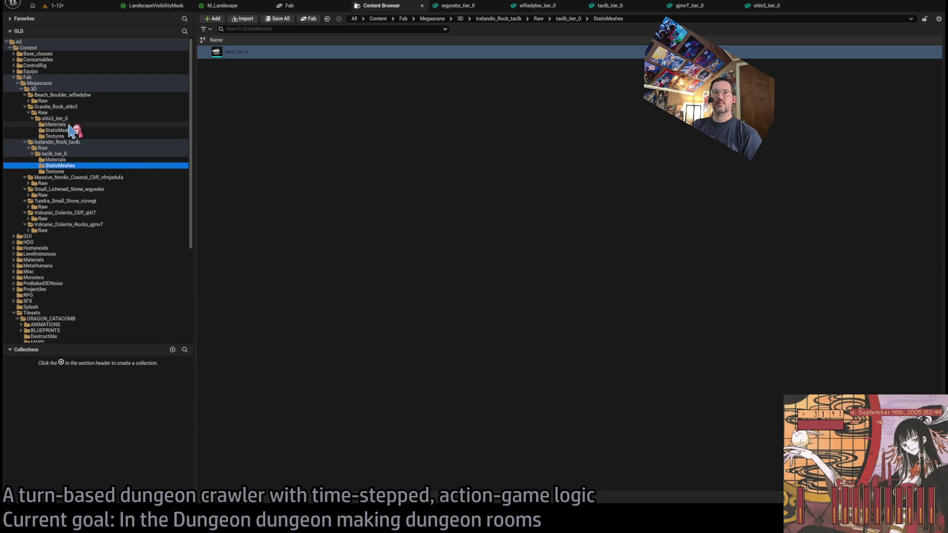
left_click(64, 130)
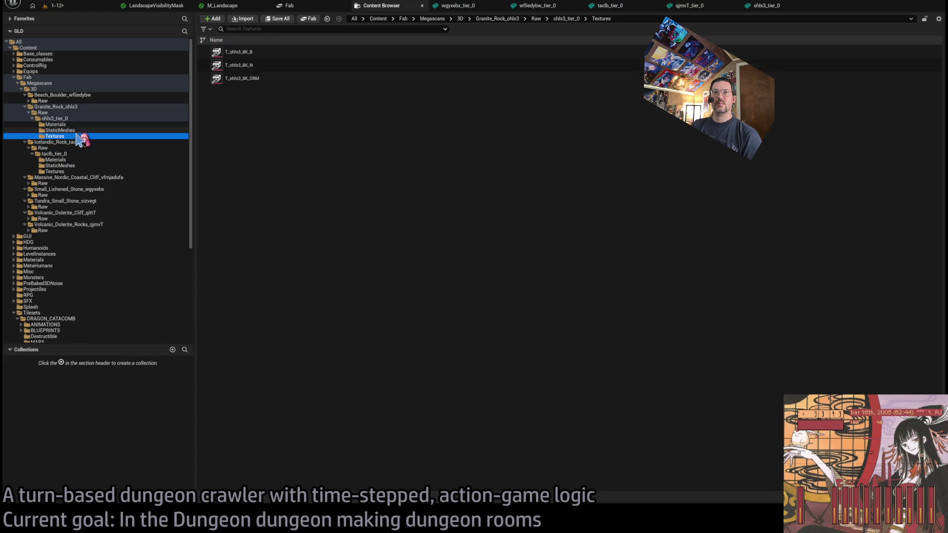
left_click(63, 113)
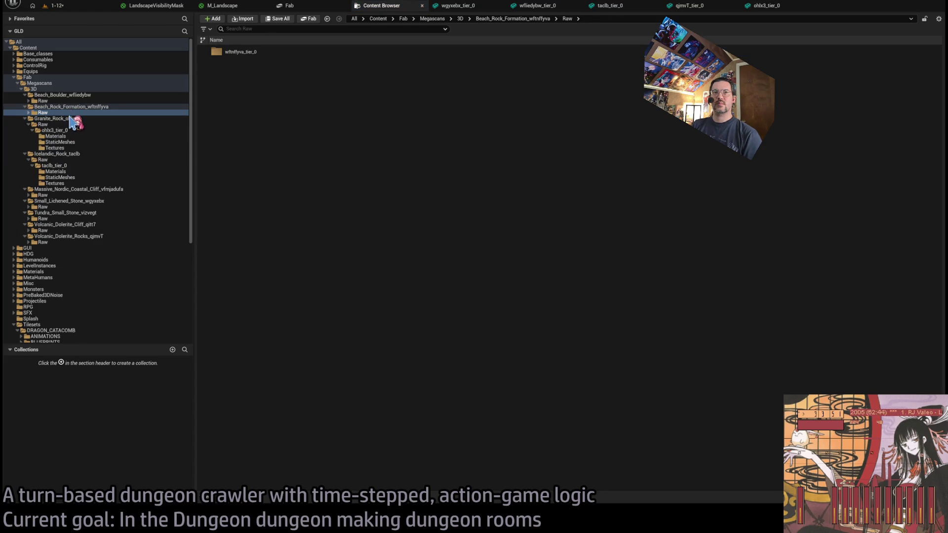
left_click(74, 142)
double_click(224, 69)
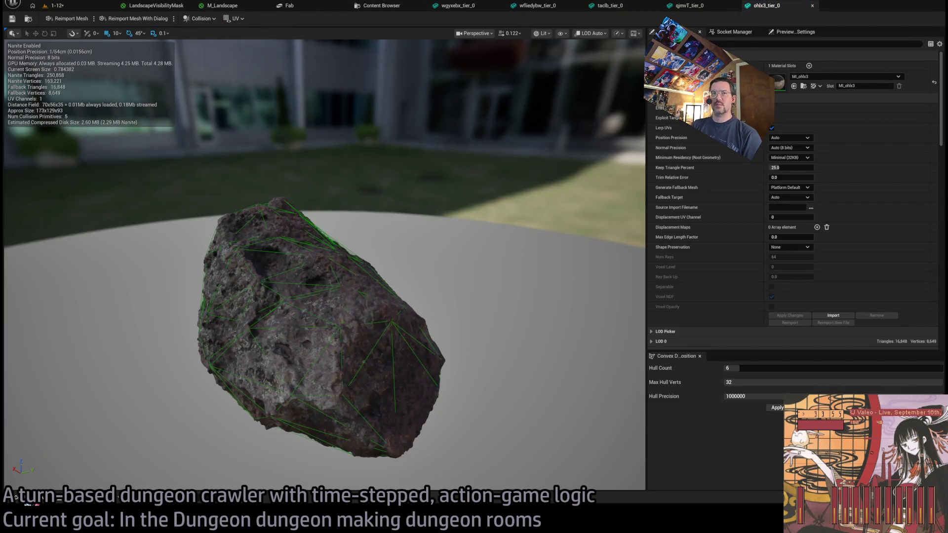
left_click(16, 497)
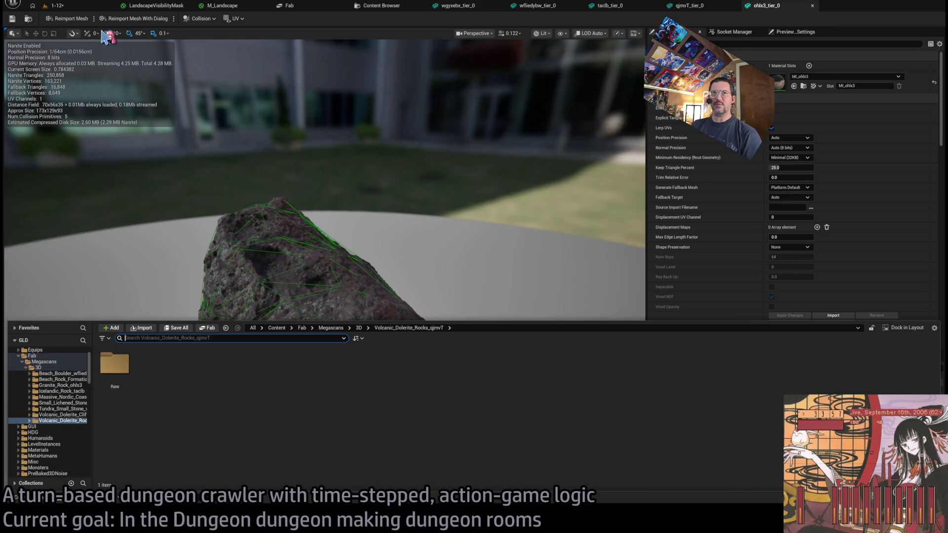
left_click(56, 5)
left_click(16, 498)
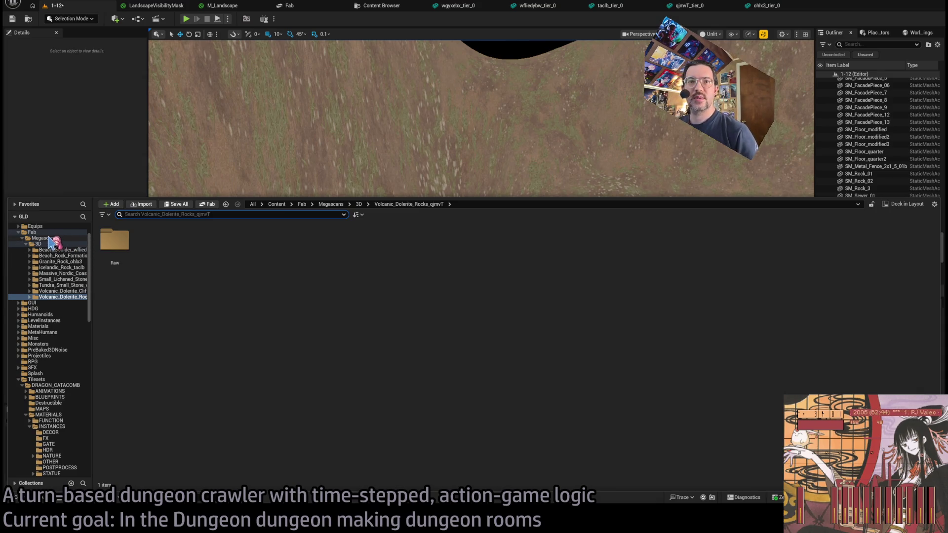
Filter the 3D folder to StaticMesh, select all nine rock meshes, and open them in editors.
left_click(39, 244)
type("static")
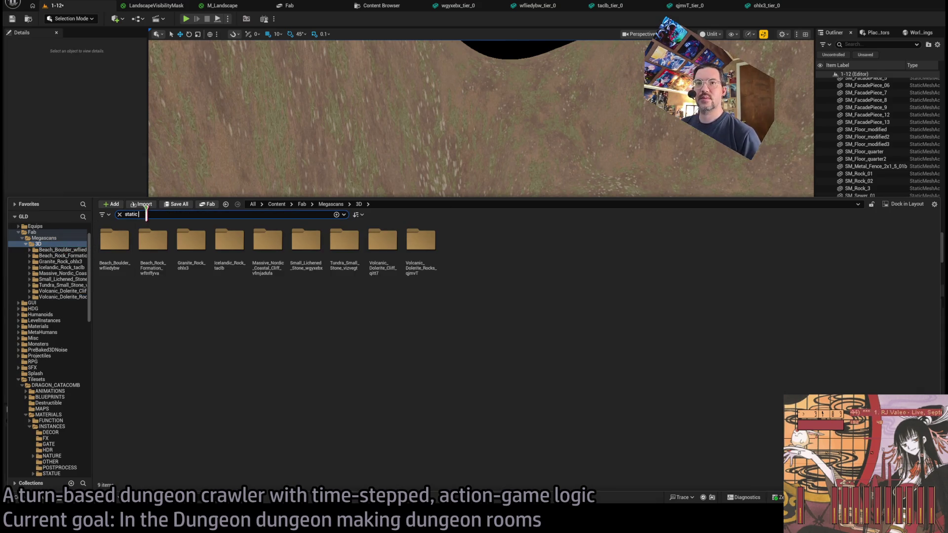
type("m")
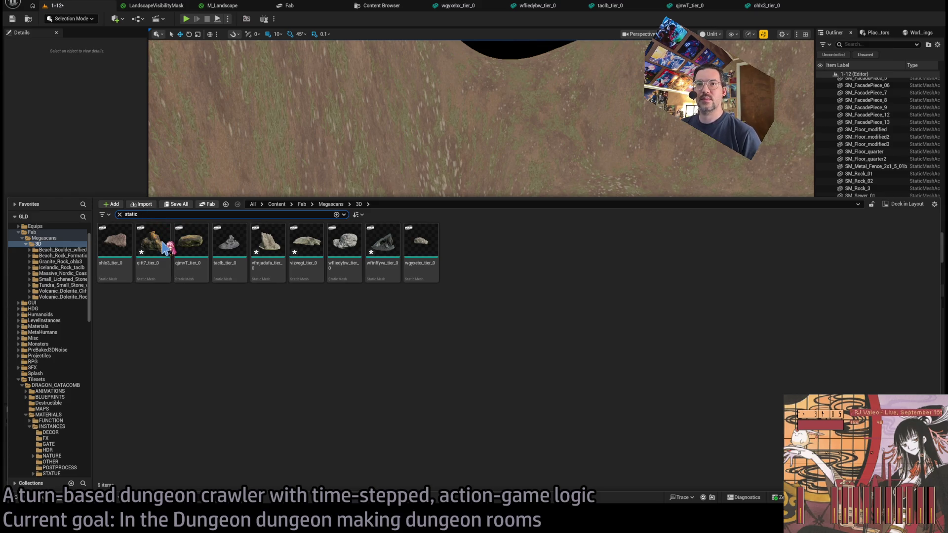
key("Down")
key("Return")
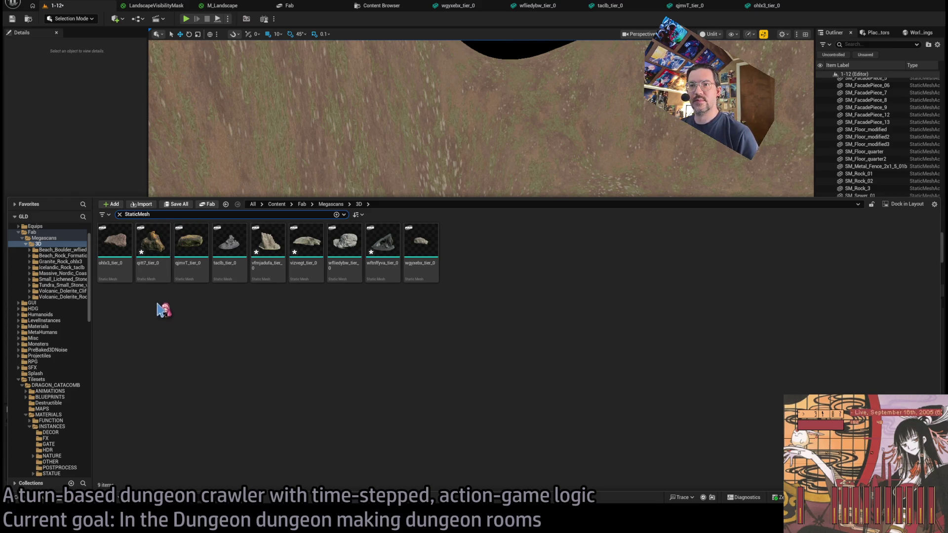
left_click(108, 251)
left_click(411, 241, "shift")
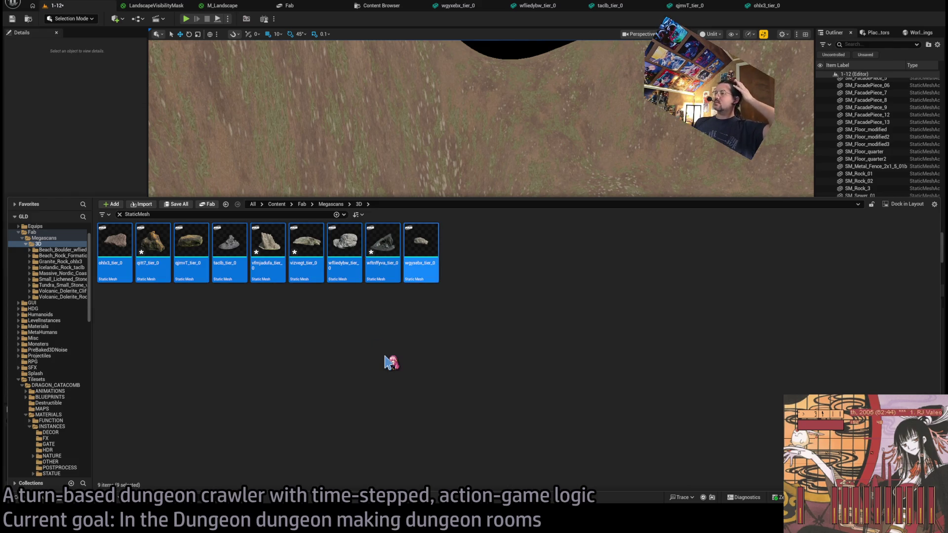
key("Return")
mouse_move(312, 260)
left_mouse_down()
mouse_move(247, 261)
mouse_move(218, 232)
mouse_move(339, 243)
left_mouse_up()
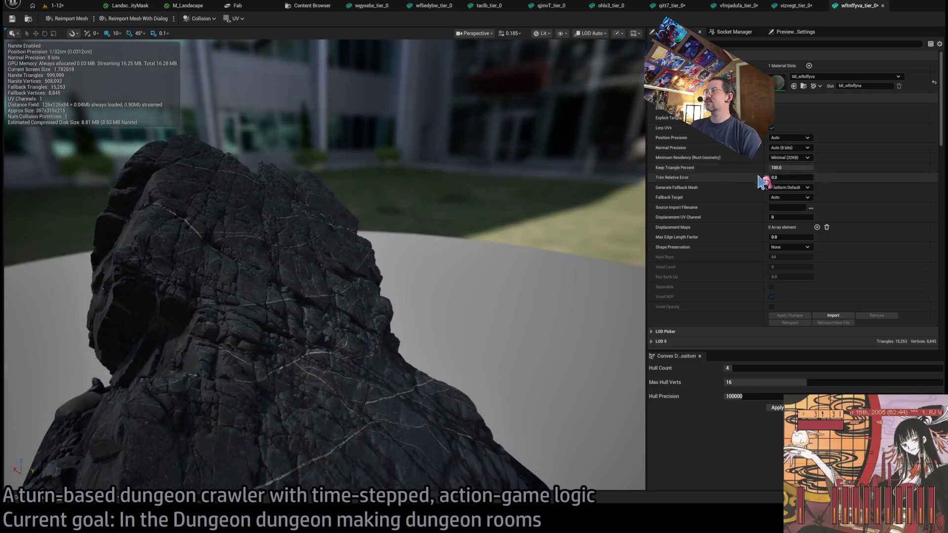
Set wftnffyva_tier_0's Keep Triangle Percent to 25 and orbit to inspect the result.
left_click(785, 168)
type("25")
key("Return")
left_click_drag(504, 296, 423, 281)
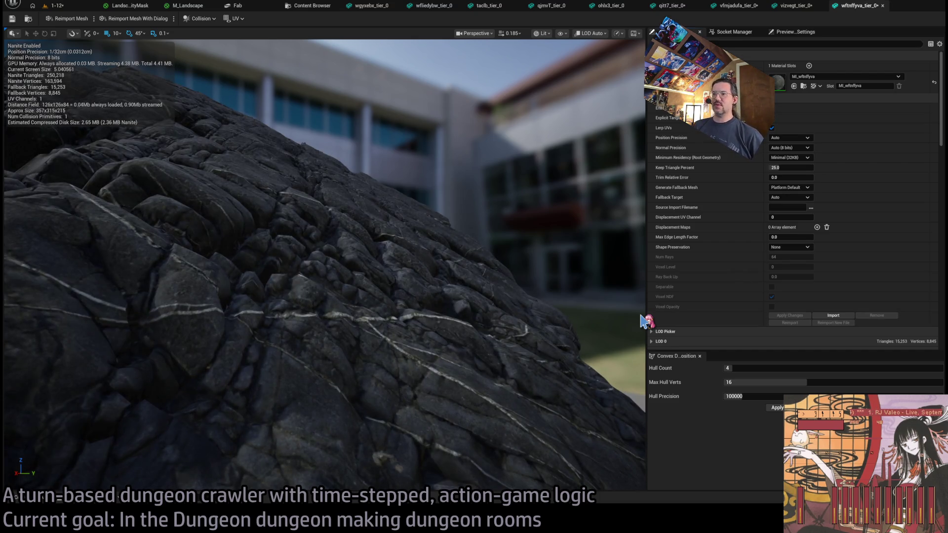
mouse_move(448, 277)
left_mouse_down()
mouse_move(326, 259)
mouse_move(417, 250)
left_mouse_up()
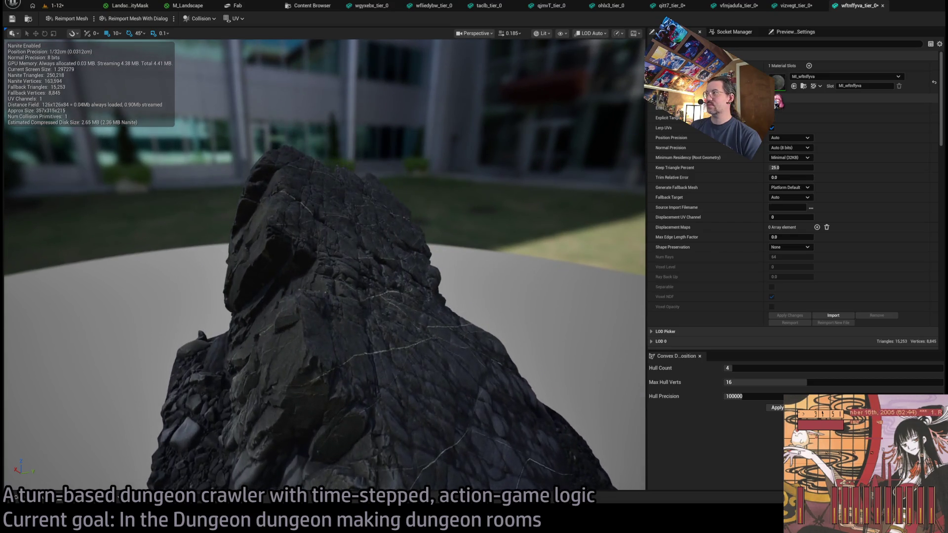
Compare the reduced rock in Wireframe and Lit views, then bring up vizvegt_tier_0.
key("alt+2")
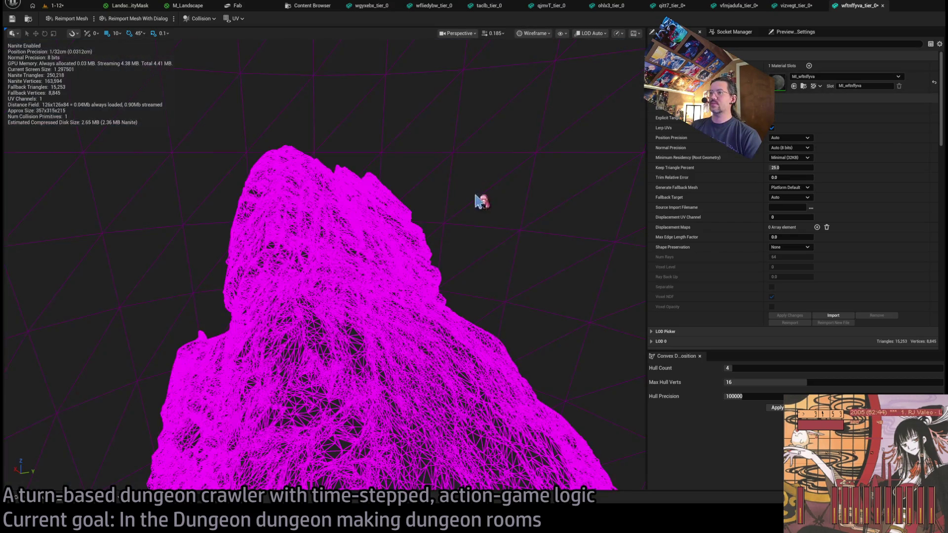
scroll(340, 297, "down", 3)
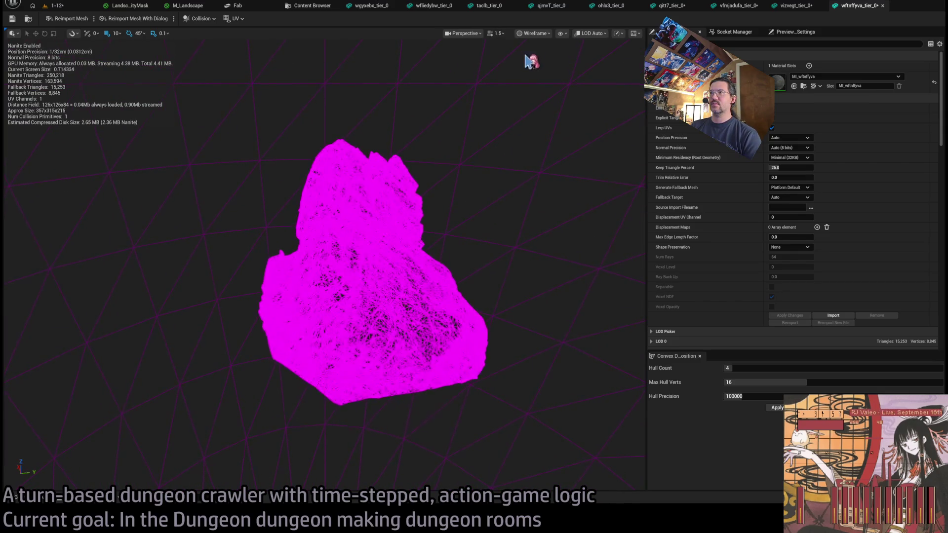
key("alt+4")
scroll(326, 247, "up", 5)
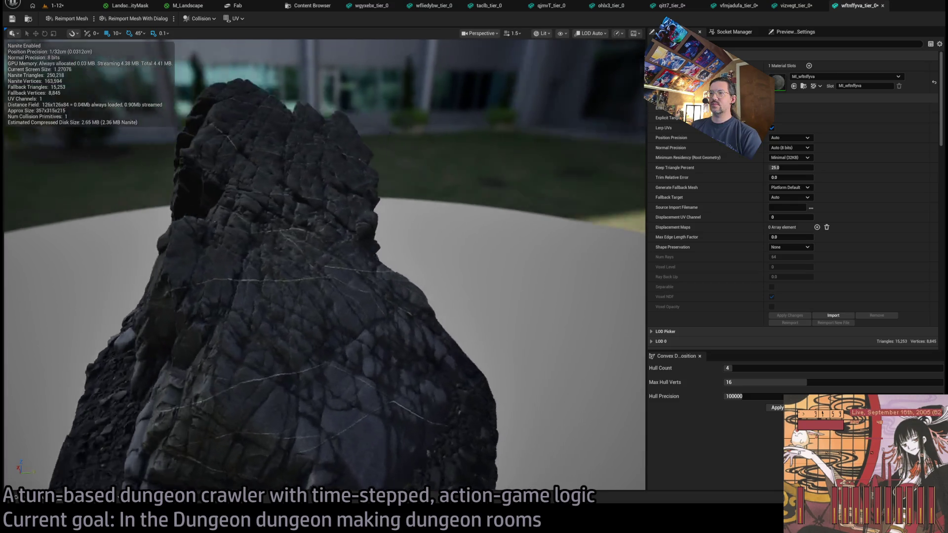
left_click(797, 6)
Orbit the vizvegt_tier_0 stone and check its triangle density in Wireframe view.
scroll(551, 194, "up", 10)
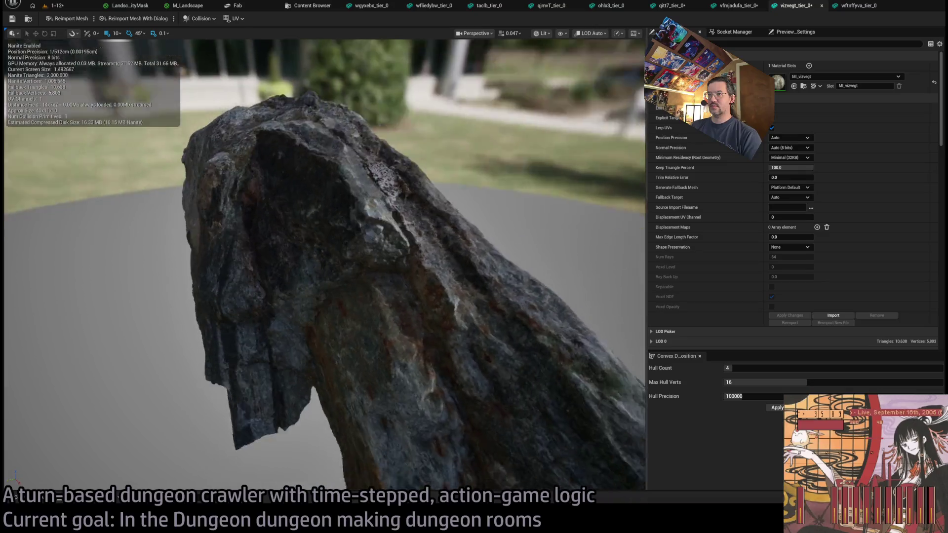
mouse_move(552, 194)
left_mouse_down()
mouse_move(474, 202)
mouse_move(375, 237)
mouse_move(375, 301)
mouse_move(375, 242)
mouse_move(341, 257)
mouse_move(341, 242)
left_mouse_up()
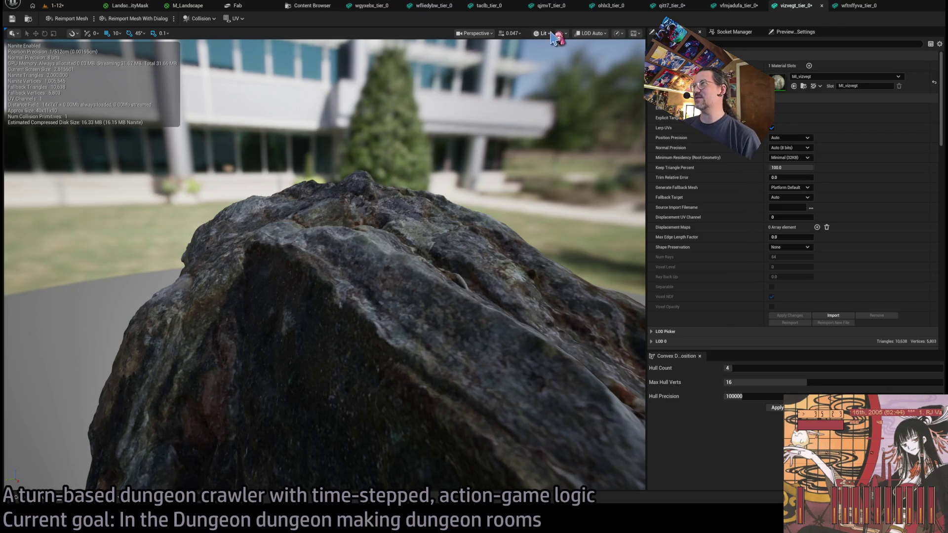
key("alt+2")
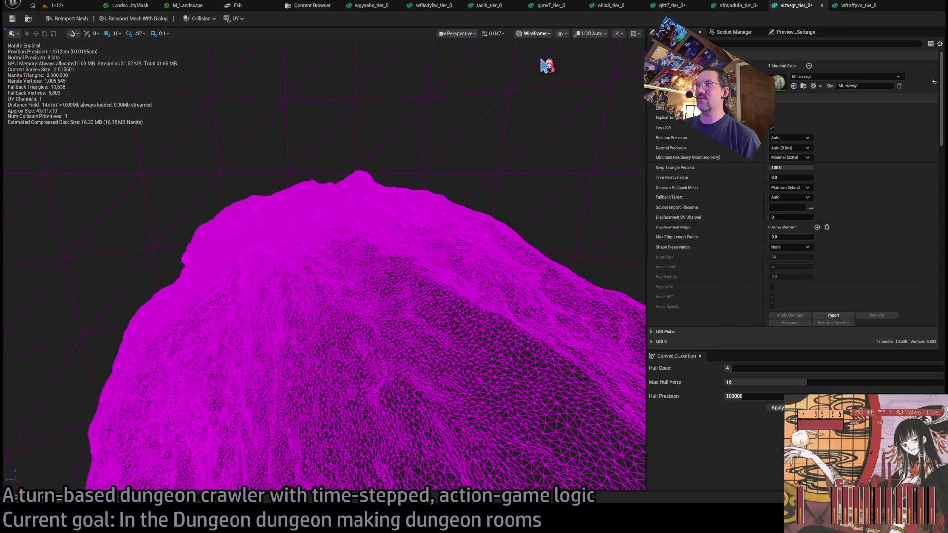
key("alt+4")
Try Keep Triangle Percent 5, then apply about 10 percent and frame the mesh.
left_click(791, 167)
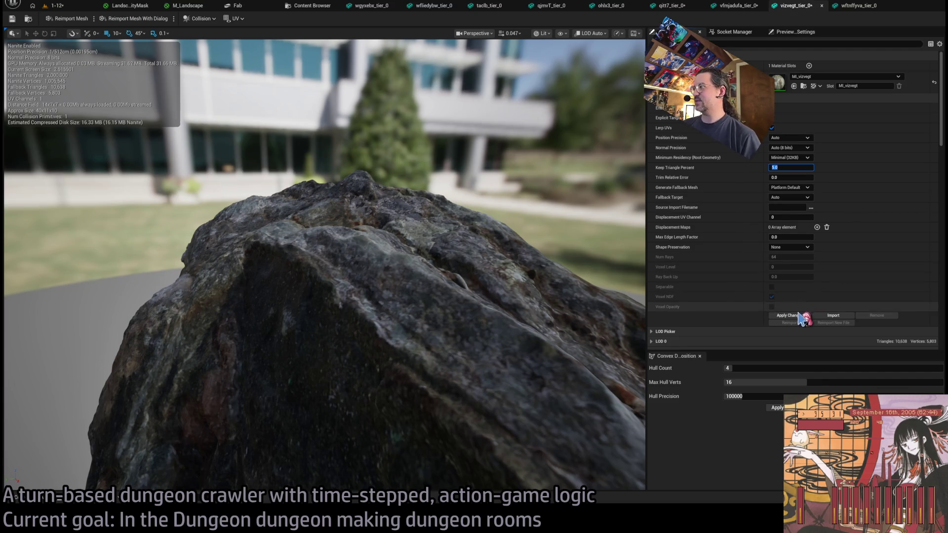
left_click(789, 315)
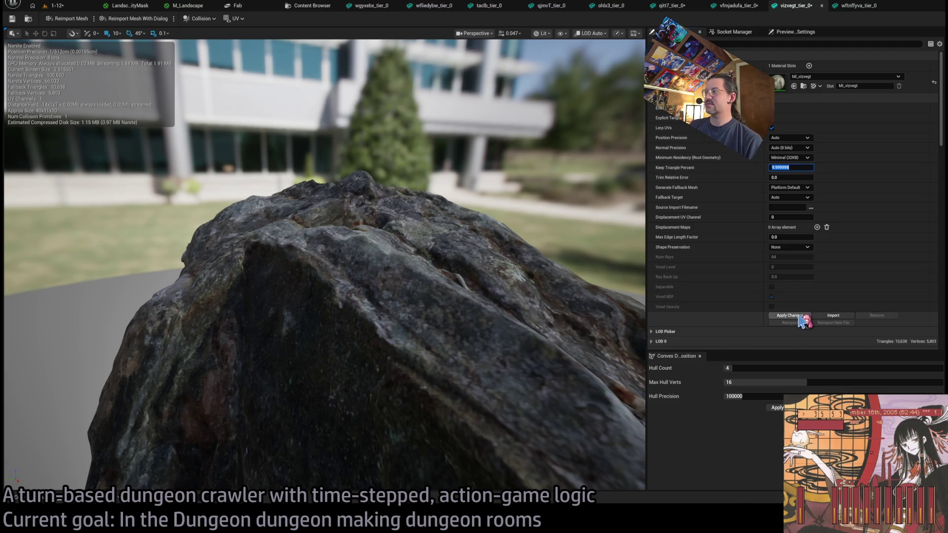
left_click(800, 316)
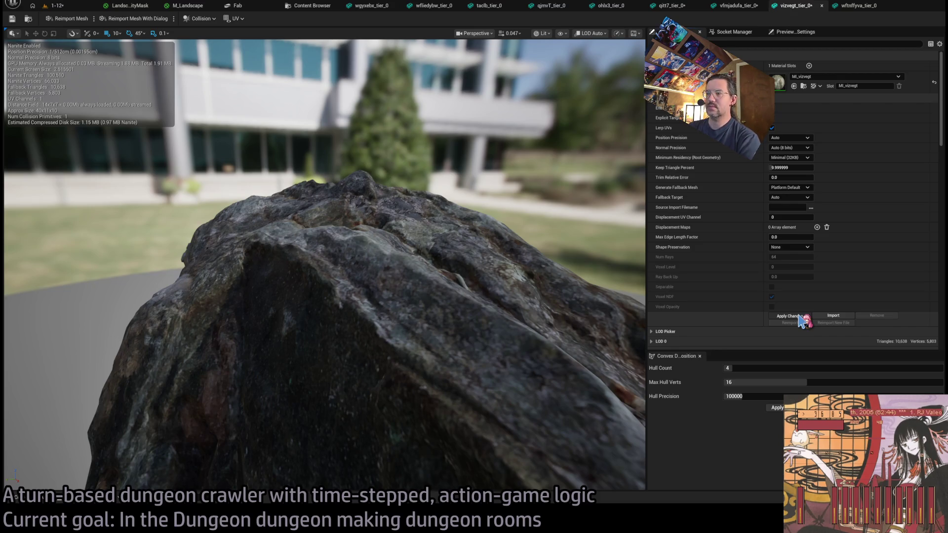
left_click(799, 317)
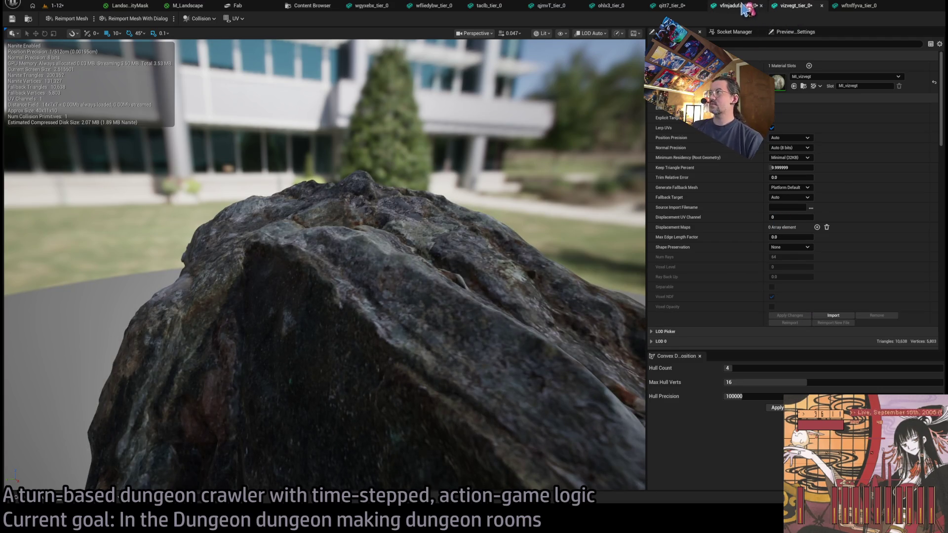
key("f")
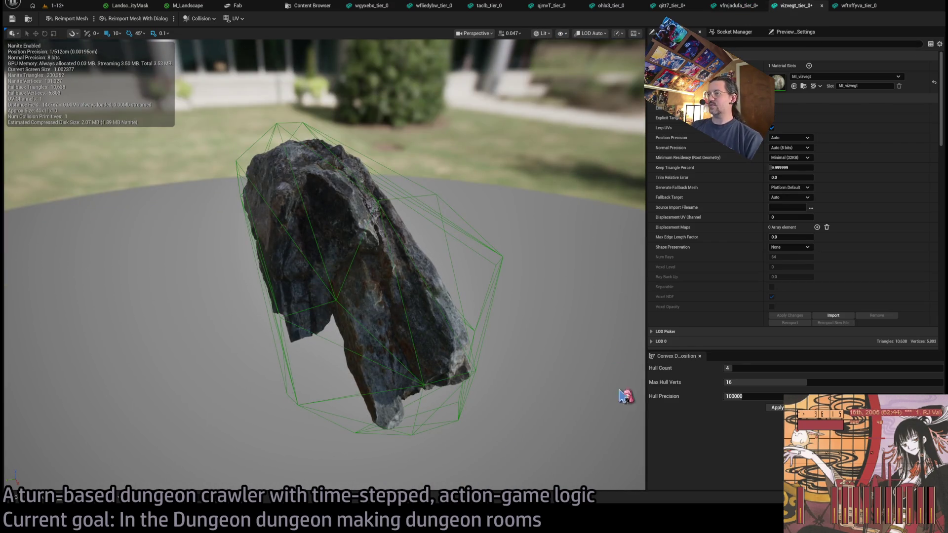
Apply convex collision of 6 hulls, 32 max hull verts and 1000000 precision to the first rock.
left_click(736, 368)
type("6")
key("Tab")
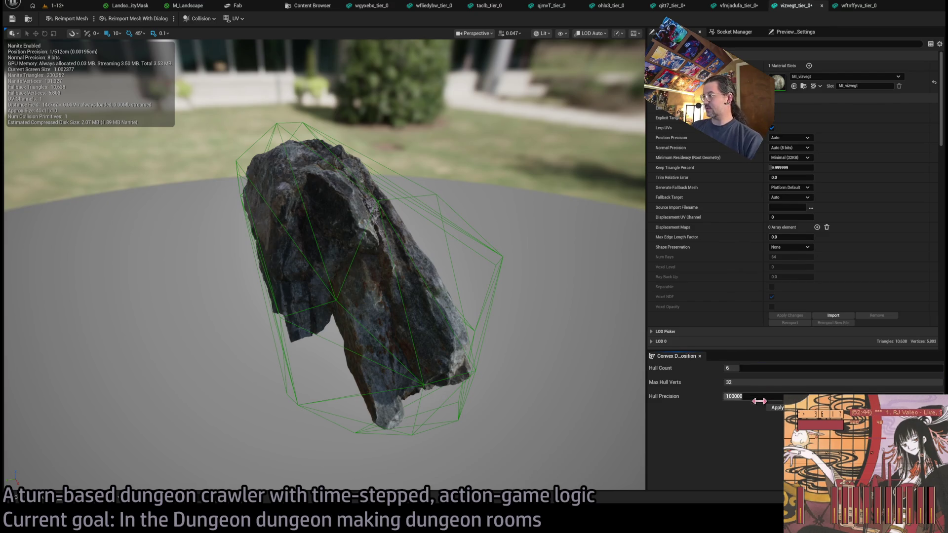
type("32")
key("Tab")
type("1000000")
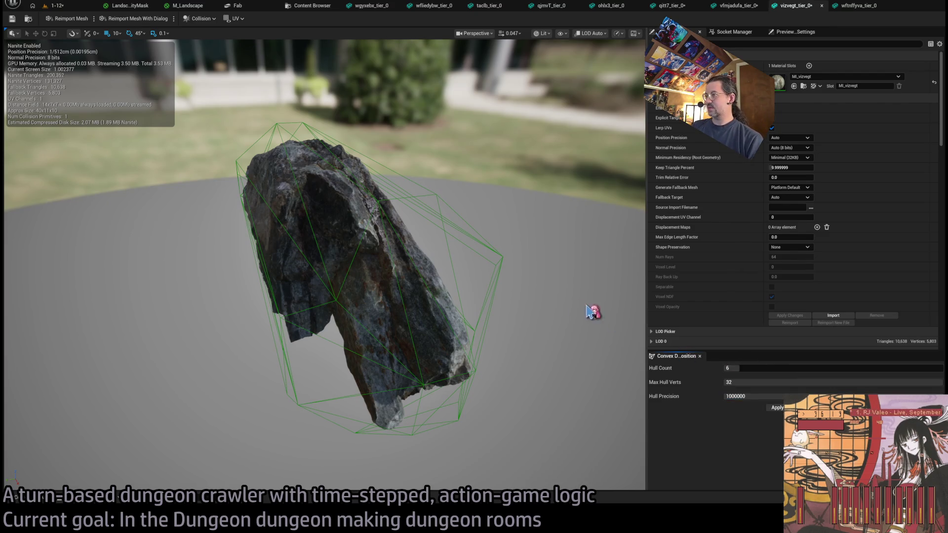
left_click(776, 409)
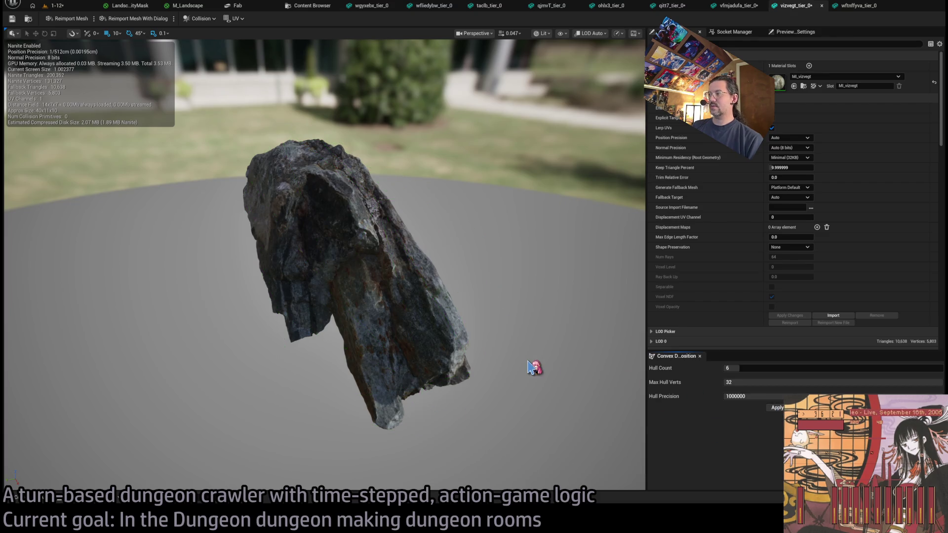
Apply 8-hull convex collision with 1000000 precision to the wftnffyva_tier_0 rock.
left_click(870, 6)
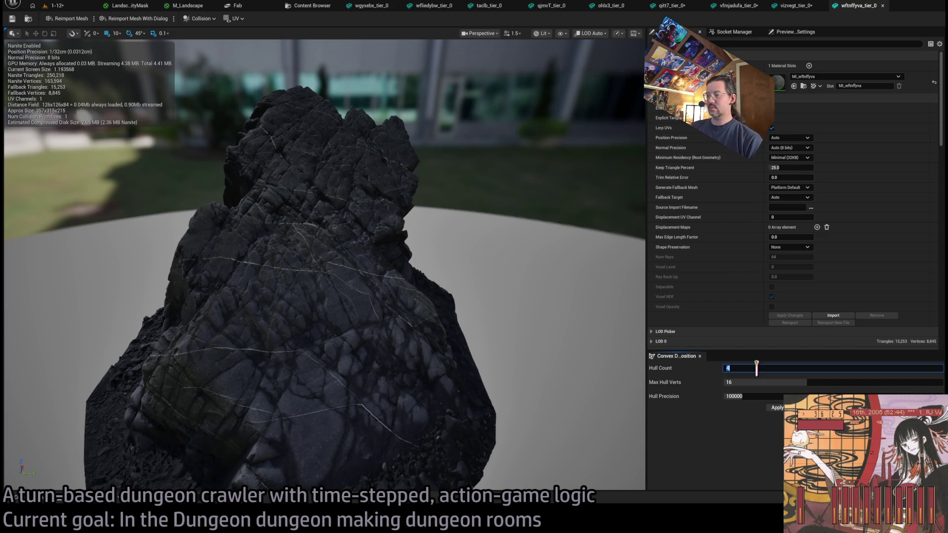
left_click(739, 397)
type("1000000")
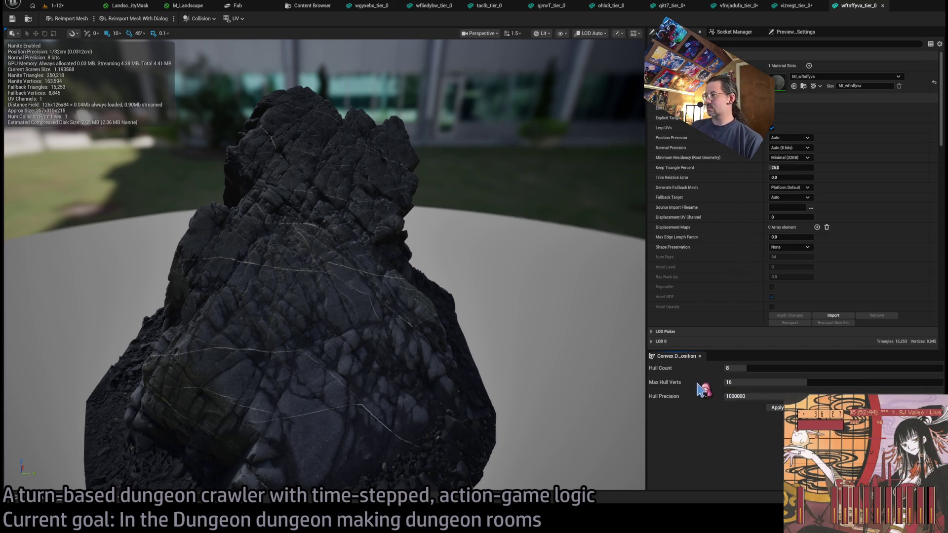
left_click_drag(750, 383, 753, 383)
left_click(777, 408)
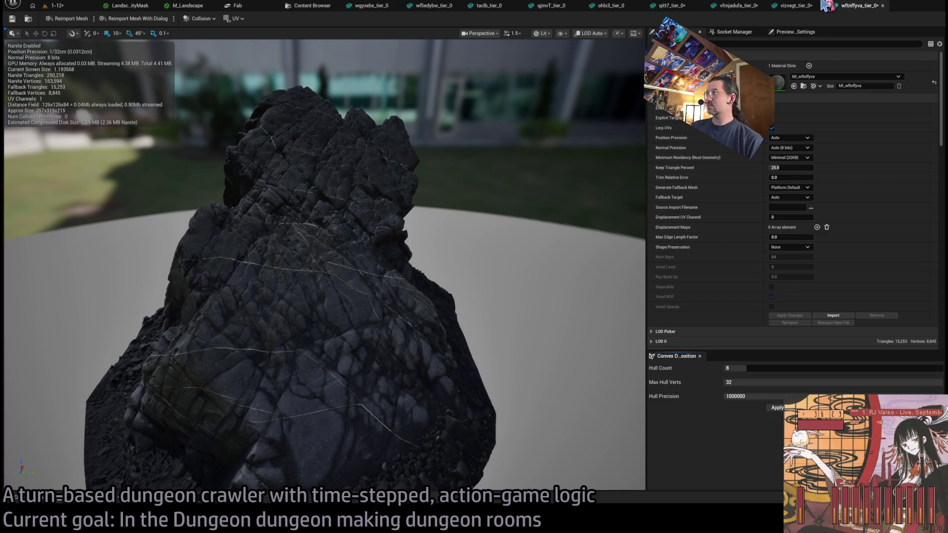
Apply 8 collision hulls to the vizvegt_tier_0 rock, viewed upright.
left_click(796, 5)
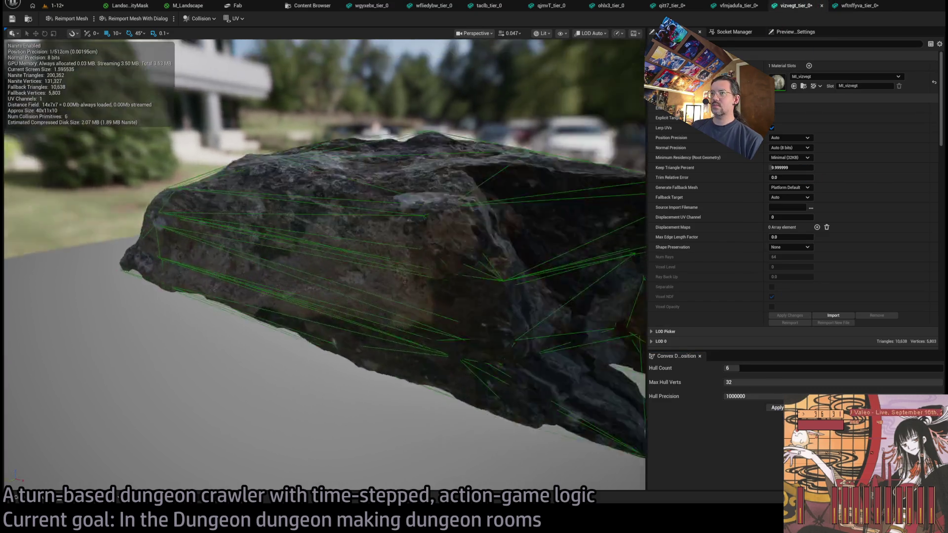
mouse_move(321, 247)
left_mouse_down()
mouse_move(370, 249)
mouse_move(348, 247)
left_mouse_up()
left_click(813, 369)
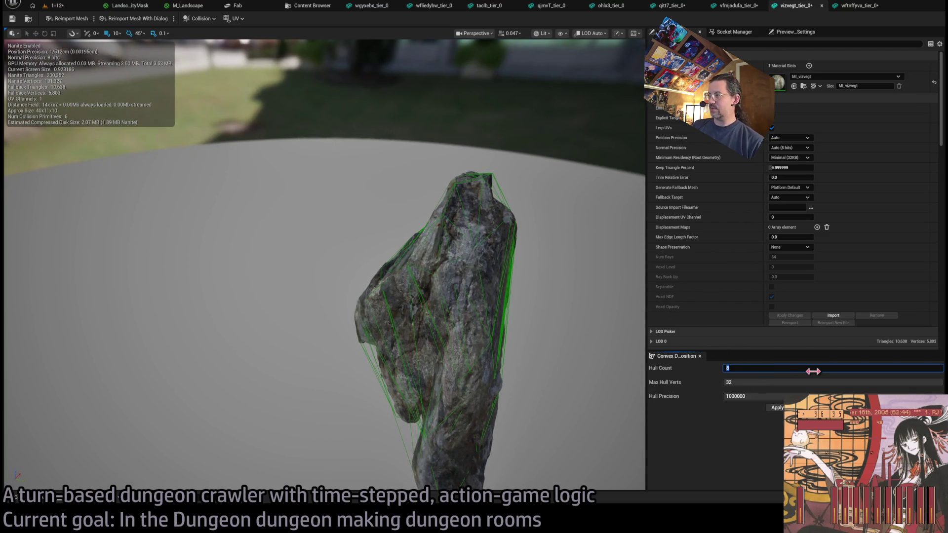
left_click(776, 409)
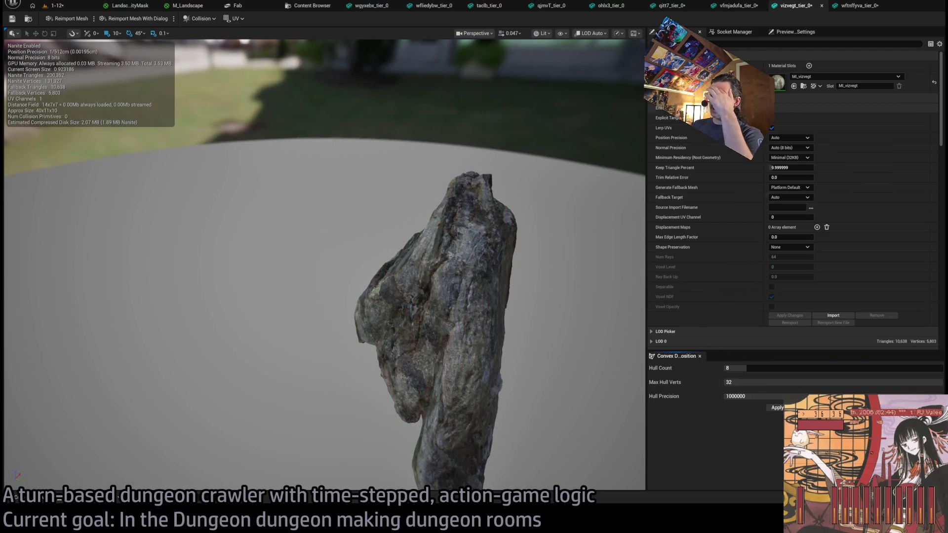
Raise the wftnffyva_tier_0 rock's collision to 12 hulls and apply it.
left_click(859, 5)
scroll(459, 242, "down", 3)
mouse_move(460, 242)
left_mouse_down()
mouse_move(489, 252)
mouse_move(511, 242)
left_mouse_up()
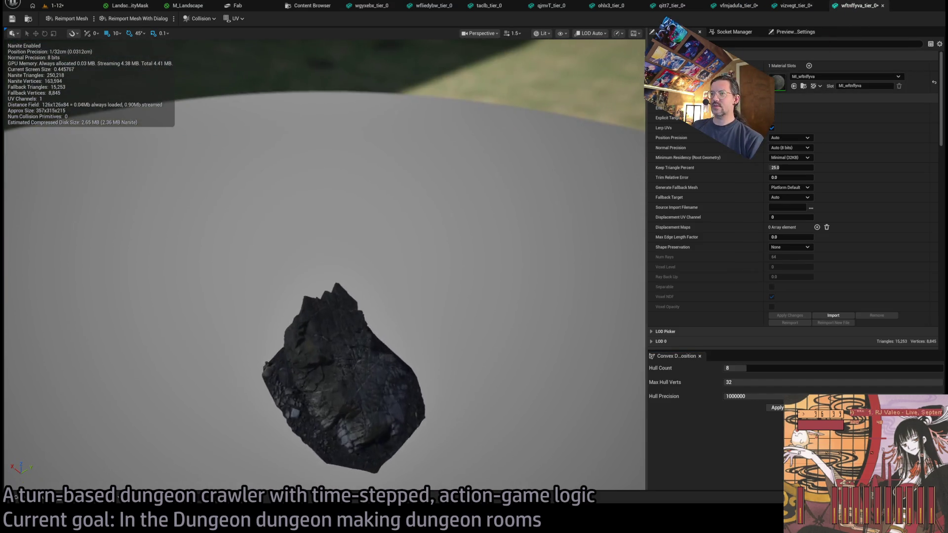
scroll(324, 265, "up", 5)
scroll(577, 269, "down", 5)
left_click_drag(745, 368, 760, 368)
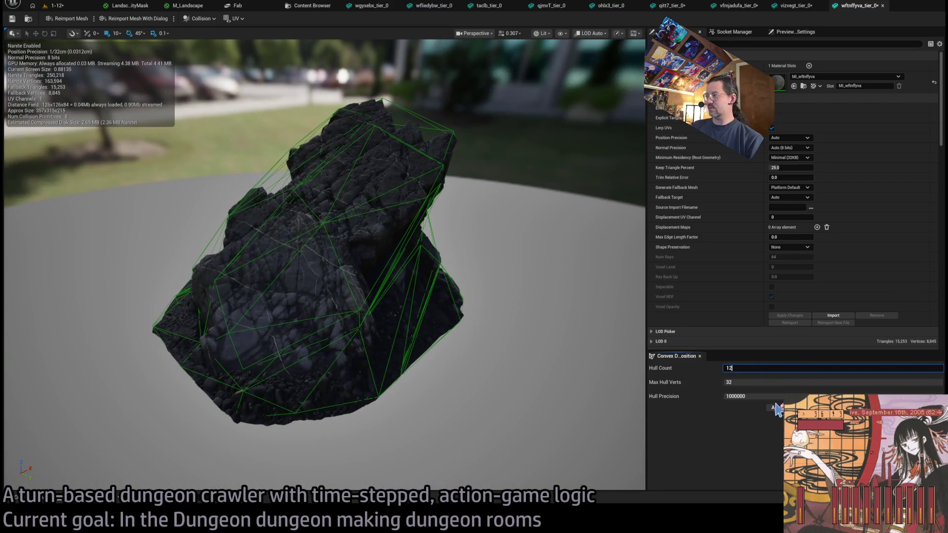
left_click(777, 408)
Inspect the vizvegt_tier_0 rock's collision, then re-edit and apply the wftnffyva_tier_0 hull count.
left_click(795, 5)
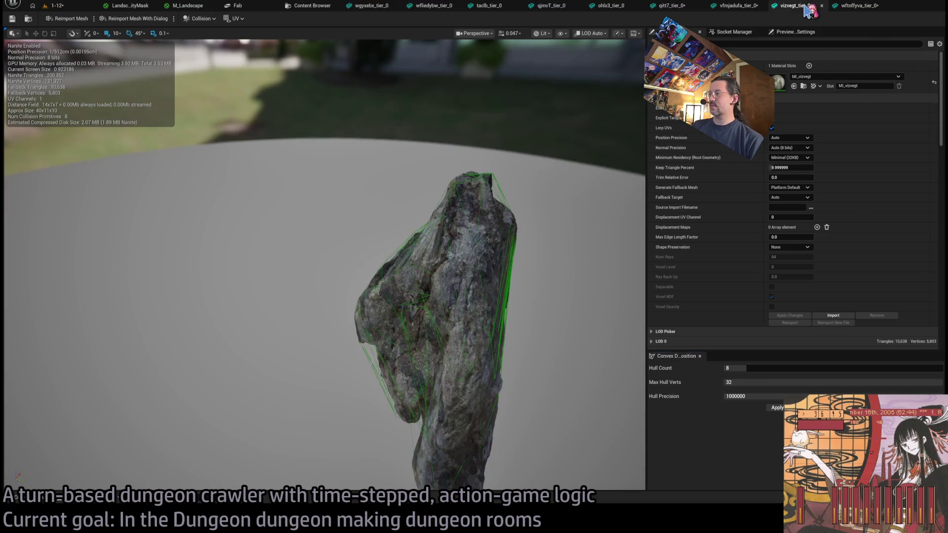
mouse_move(533, 300)
left_mouse_down()
mouse_move(489, 254)
mouse_move(390, 302)
left_mouse_up()
scroll(489, 254, "up", 4)
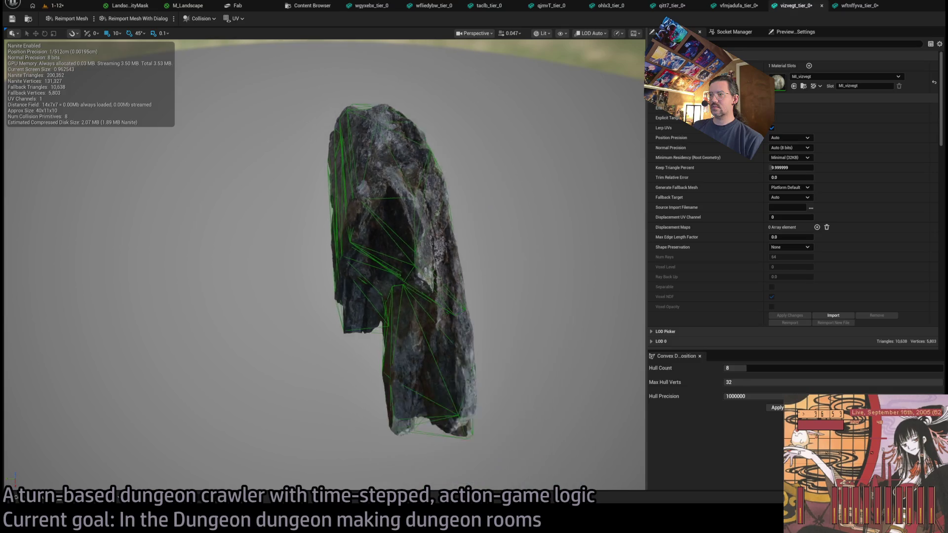
left_click(854, 9)
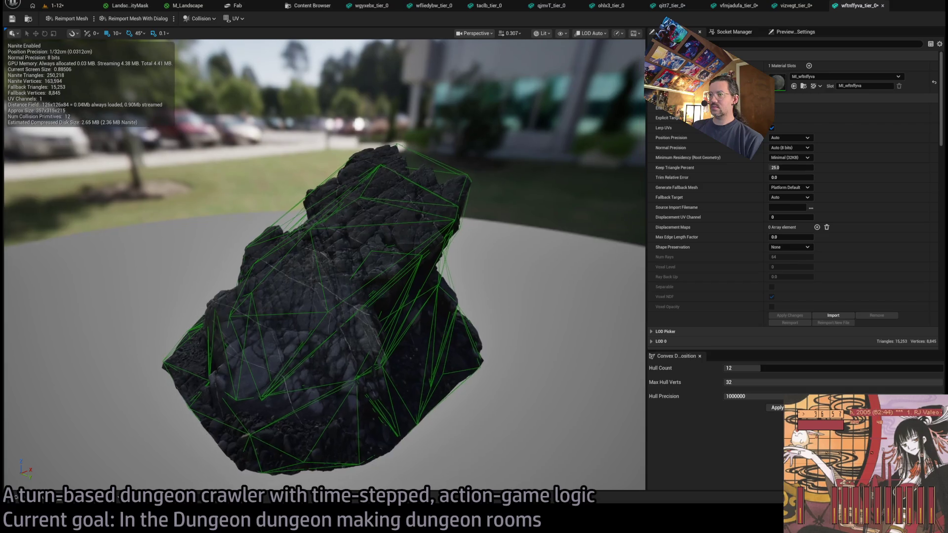
left_click(771, 368)
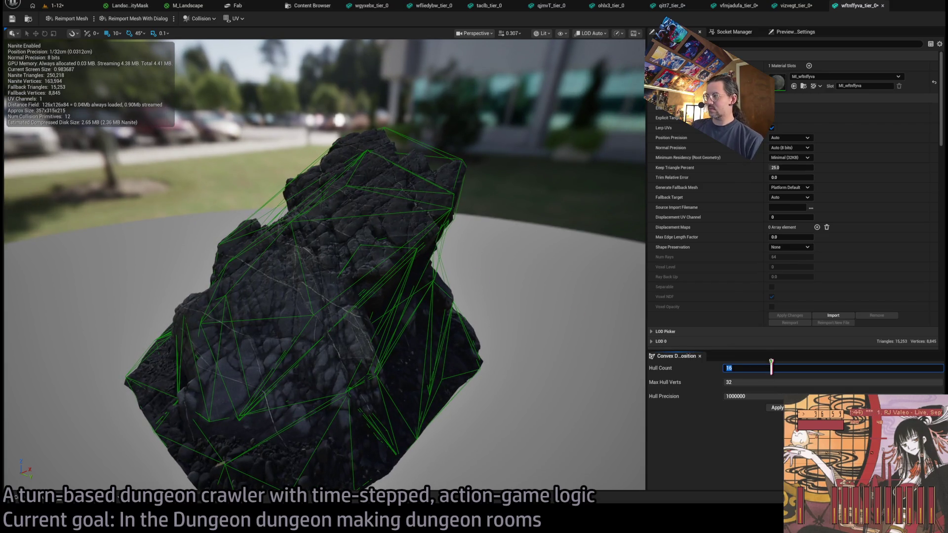
left_click(780, 410)
Bring up the tall vfmjadufa_tier_0 rock and pull back to frame it.
left_click(795, 5)
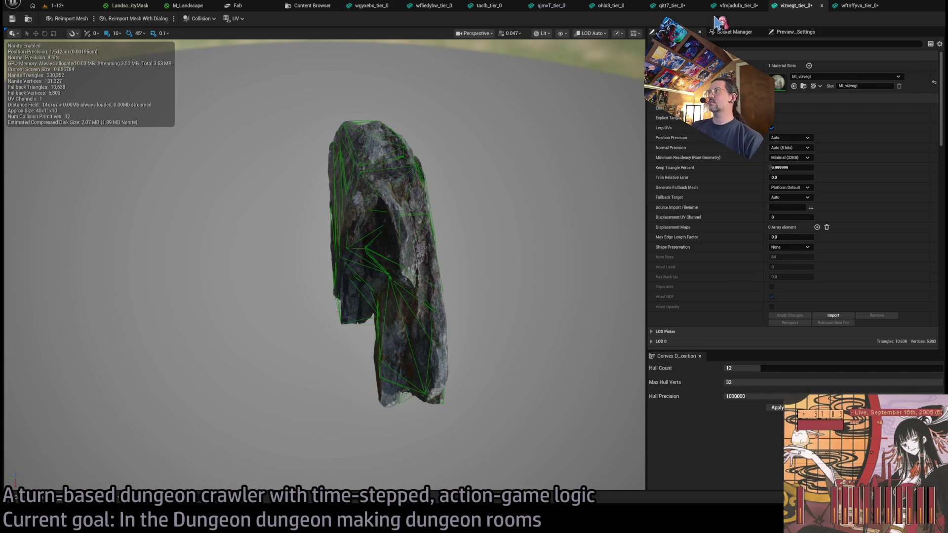
left_click(735, 6)
mouse_move(326, 247)
left_mouse_down()
mouse_move(385, 204)
mouse_move(393, 178)
mouse_move(506, 187)
left_mouse_up()
Fly the viewport camera into the tall rock's inner crevice.
scroll(325, 266, "down", 5)
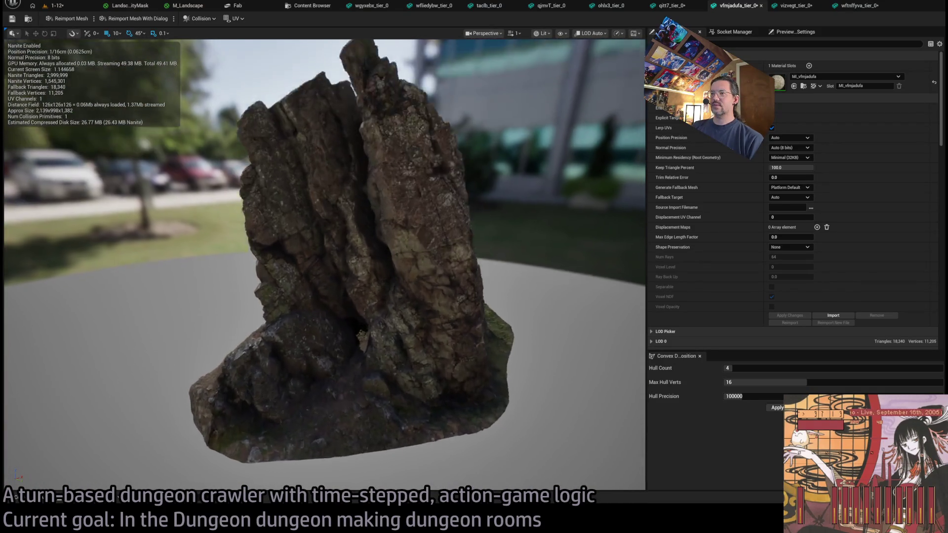
scroll(325, 266, "up", 8)
scroll(325, 265, "up", 6)
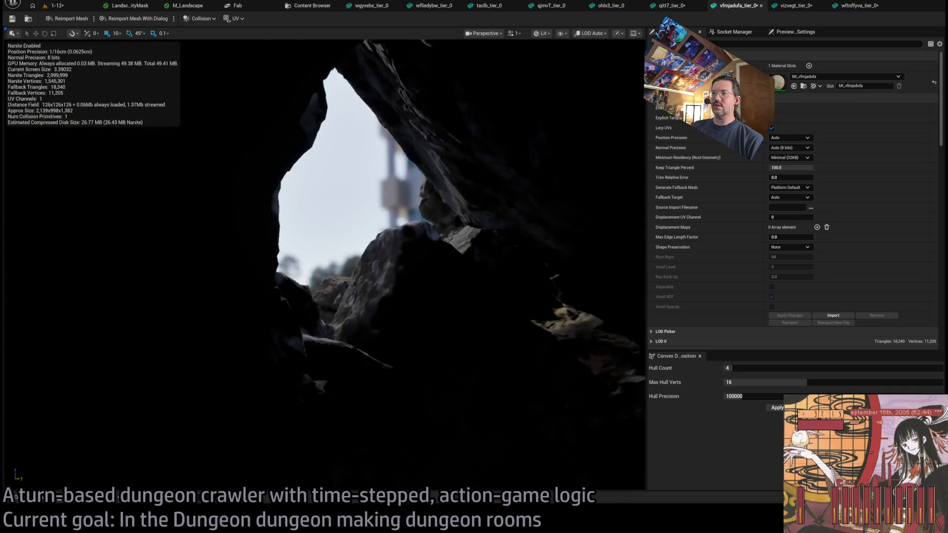
scroll(324, 265, "down", 4)
scroll(324, 265, "up", 5)
scroll(325, 265, "down", 4)
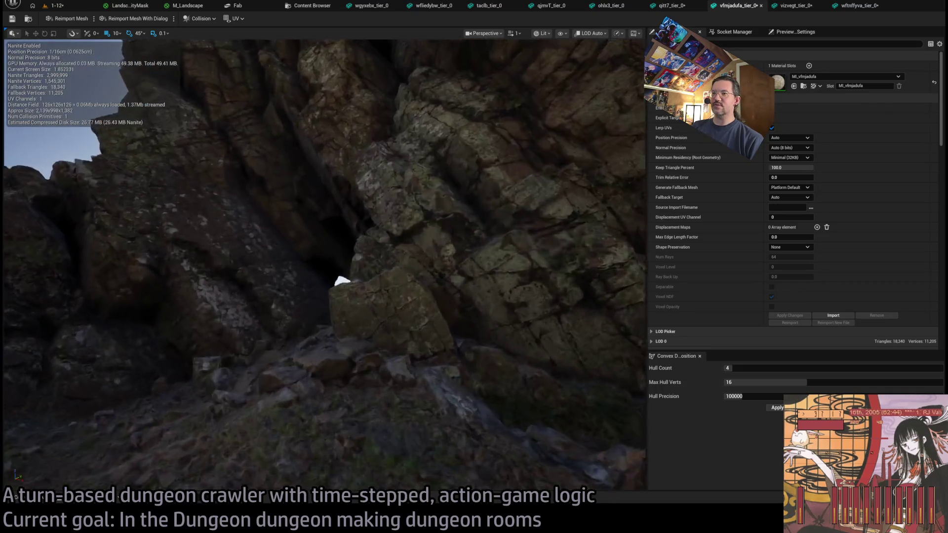
scroll(450, 220, "up", 1)
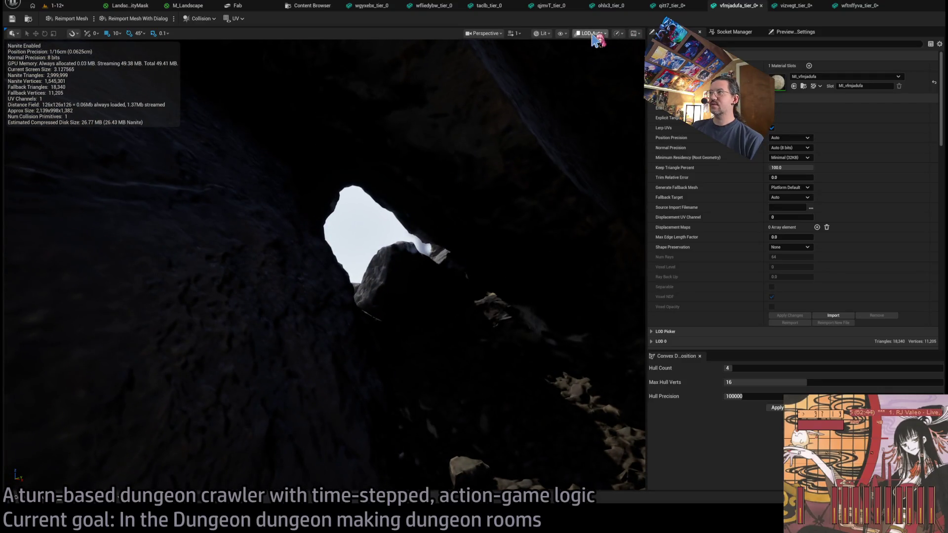
Switch the viewport to Unlit and move in closer at a lower angle.
key("alt+3")
scroll(552, 78, "down", 2)
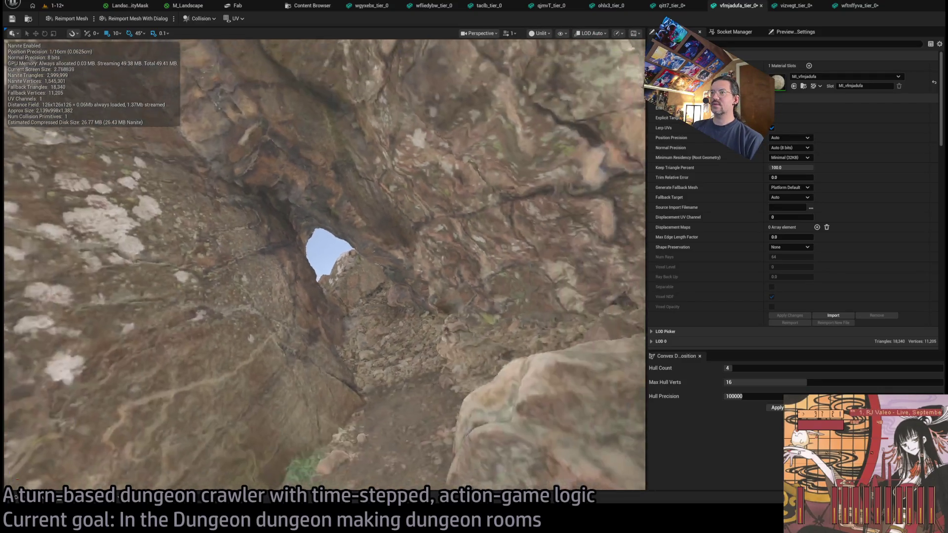
scroll(552, 78, "up", 5)
scroll(324, 265, "down", 8)
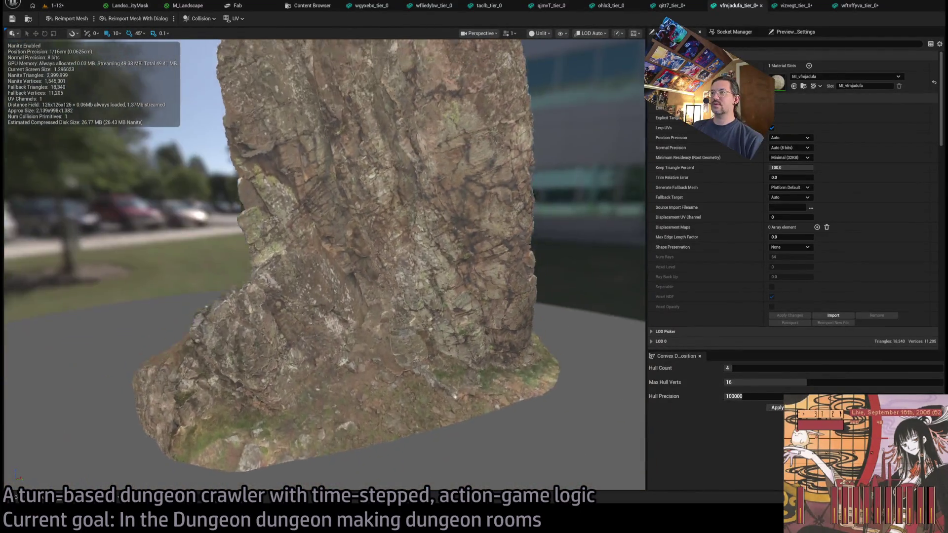
left_click_drag(539, 123, 540, 123)
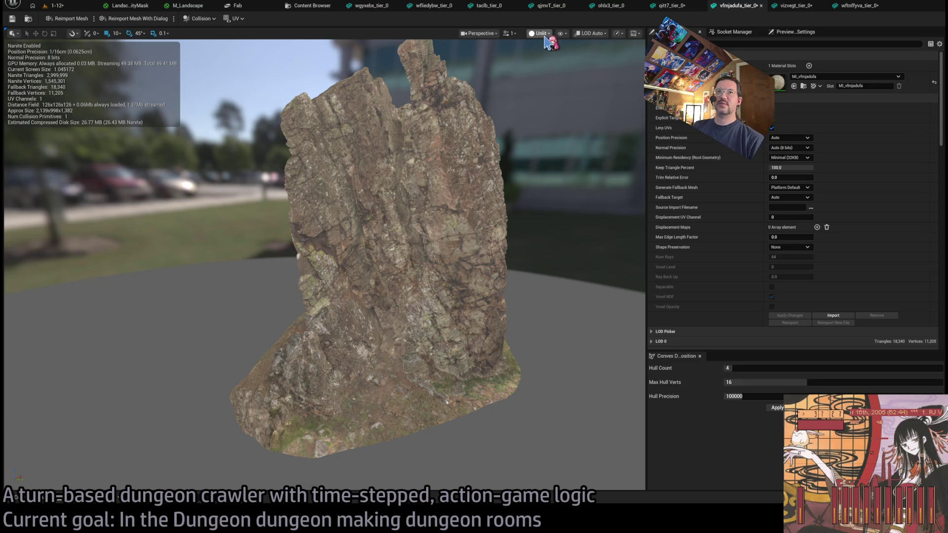
left_click_drag(345, 257, 351, 197)
Set Keep Triangle Percent to 5 and inspect the reduced crevice detail.
left_click(791, 167)
type("5")
key("Return")
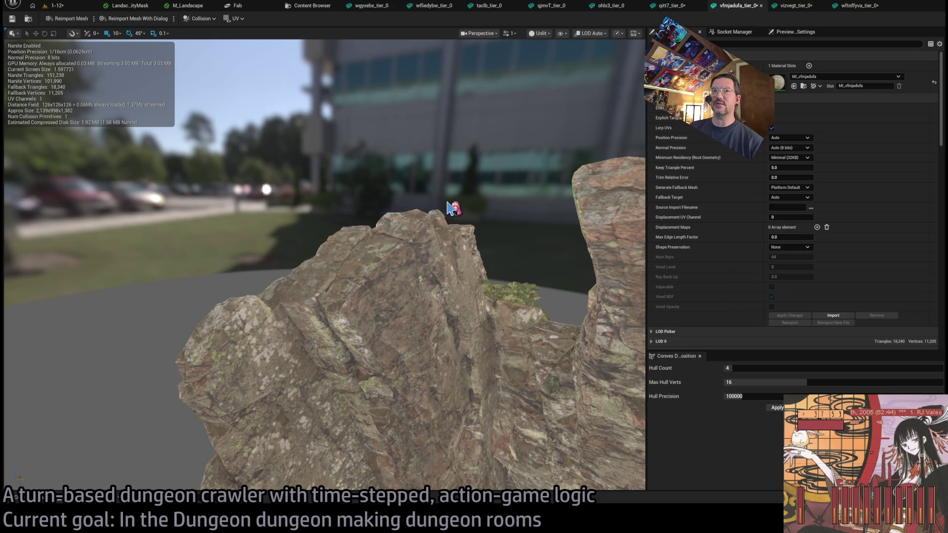
mouse_move(474, 241)
left_mouse_down()
mouse_move(558, 244)
mouse_move(558, 168)
left_mouse_up()
left_click_drag(544, 207, 499, 207)
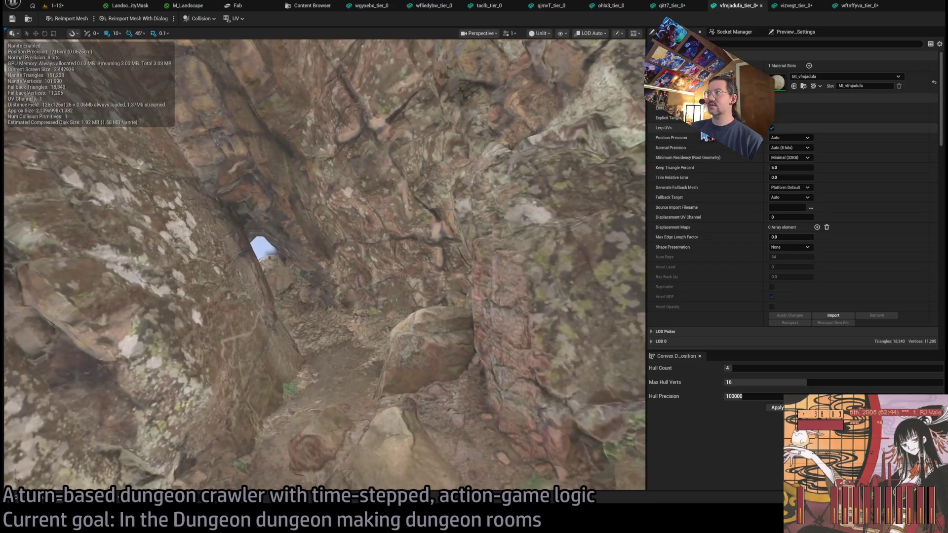
Restore and apply 100 percent, then apply Keep Triangle Percent 12.5.
left_click(798, 168)
type("100")
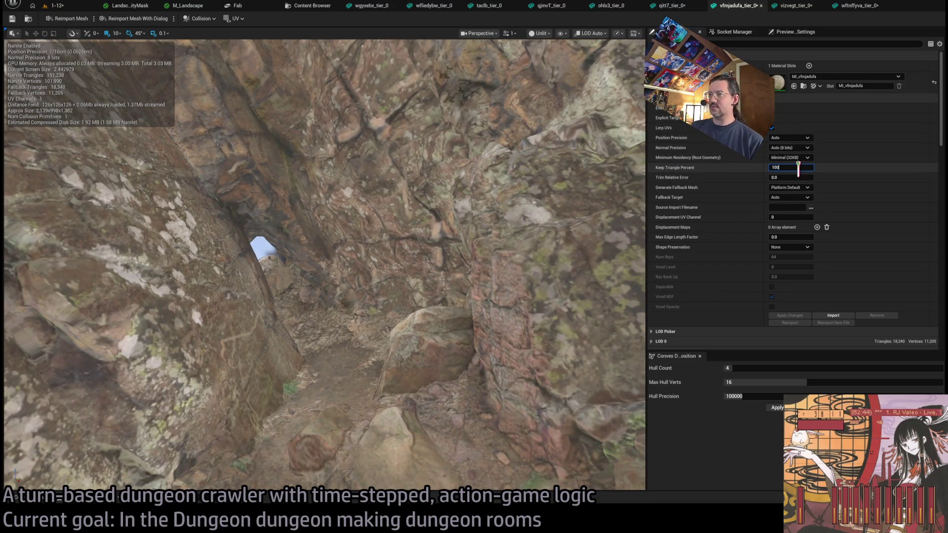
key("Return")
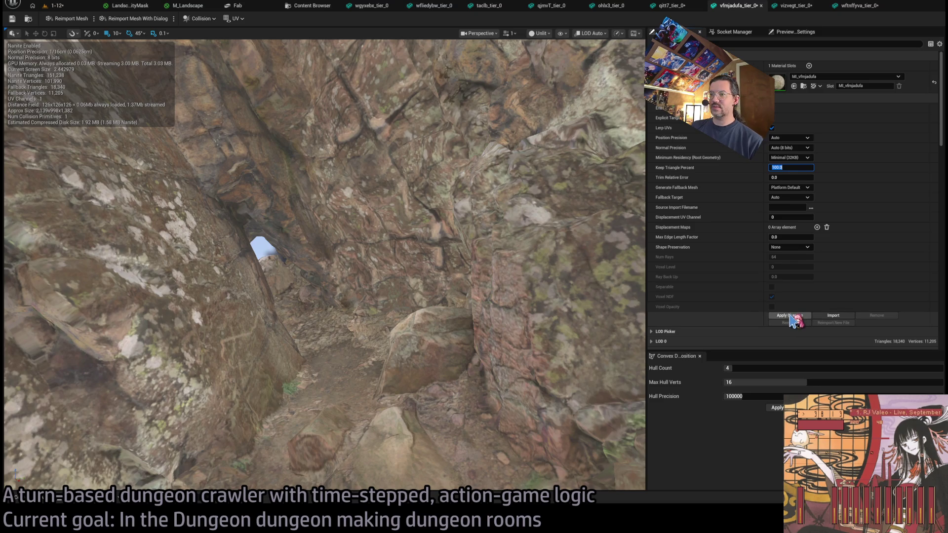
left_click(790, 317)
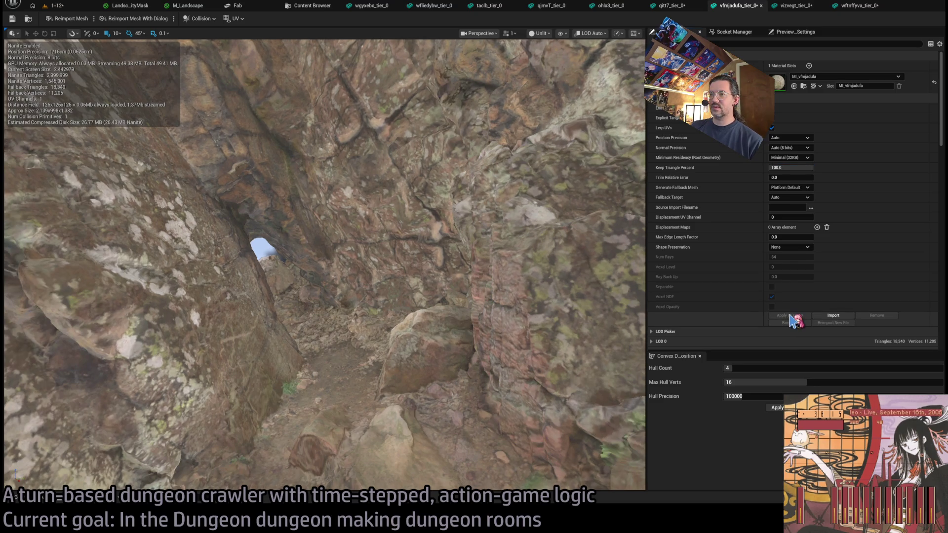
left_click(793, 168)
type("12.5")
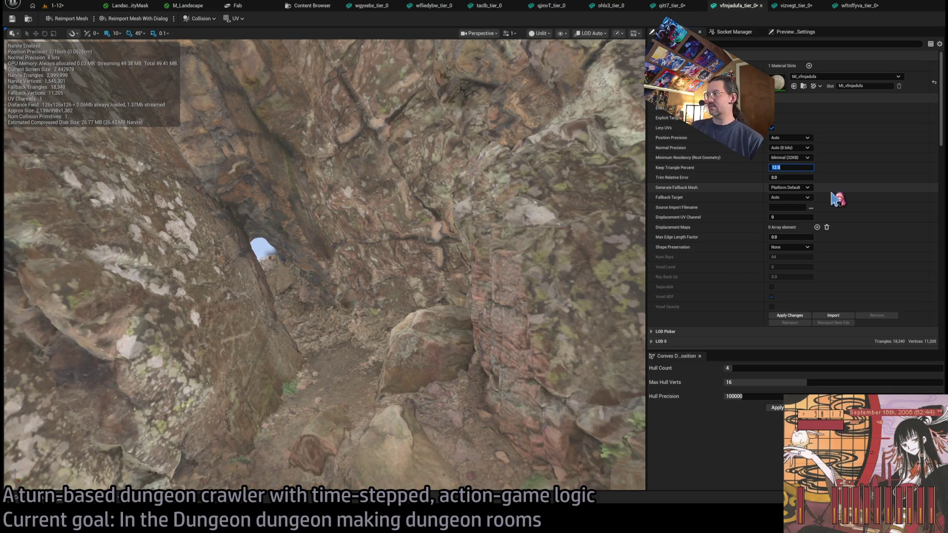
left_click(790, 316)
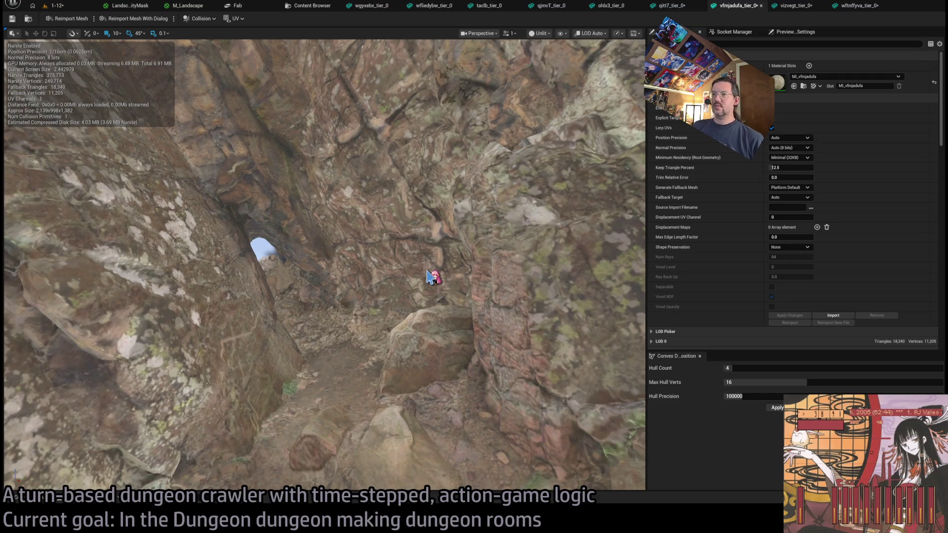
View the whole vfmjadufa_tier_0 cliff in Wireframe to check triangle density, then return to Lit.
left_click_drag(430, 276, 355, 247)
left_click_drag(573, 35, 573, 79)
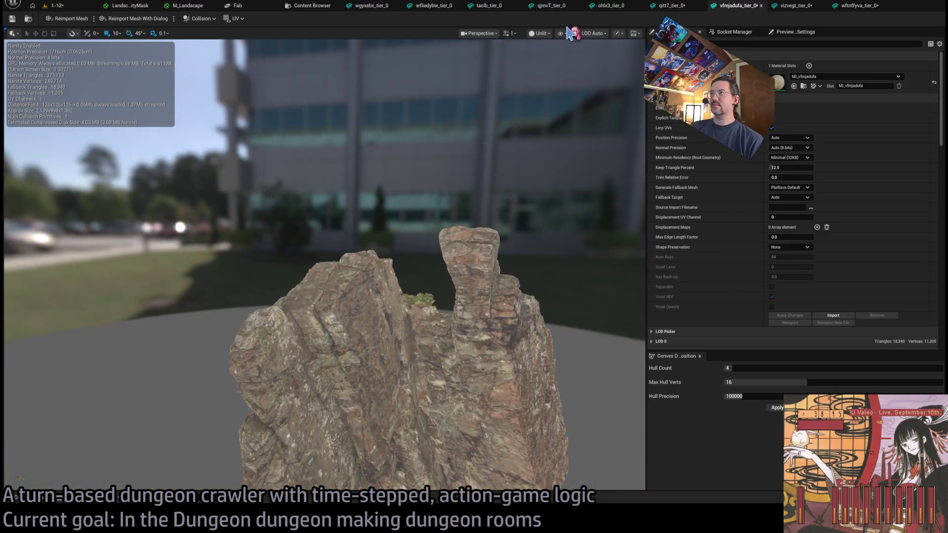
key("alt+2")
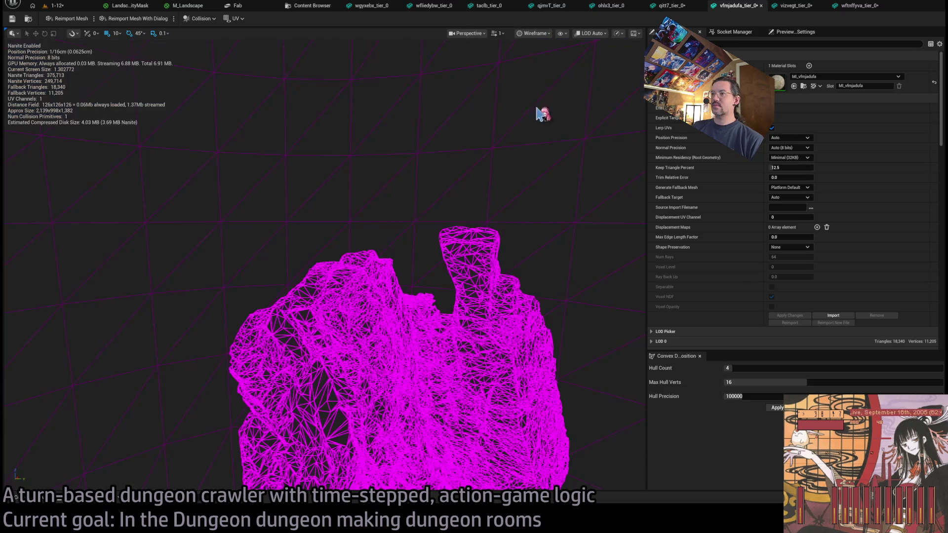
mouse_move(541, 112)
left_mouse_down()
mouse_move(479, 141)
mouse_move(496, 150)
mouse_move(451, 214)
mouse_move(496, 259)
left_mouse_up()
key("alt+4")
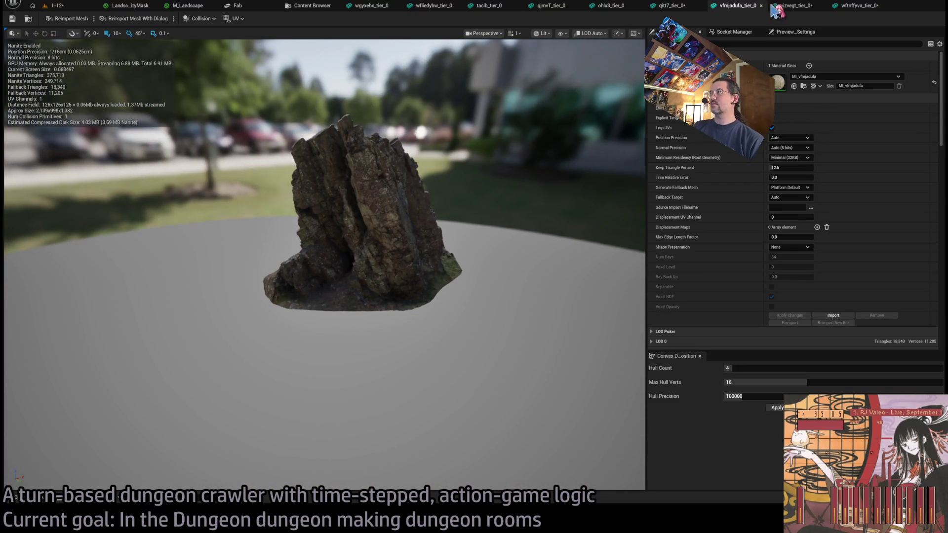
Give vfmjadufa_tier_0 convex collision of 64 hulls, 32 max hull verts and 1000000 precision.
key("ctrl+Tab")
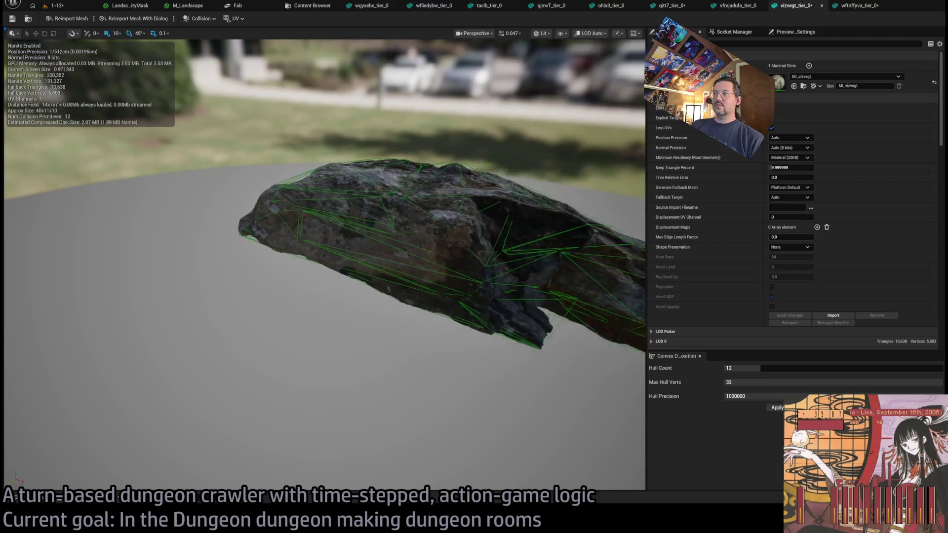
key("ctrl+Tab")
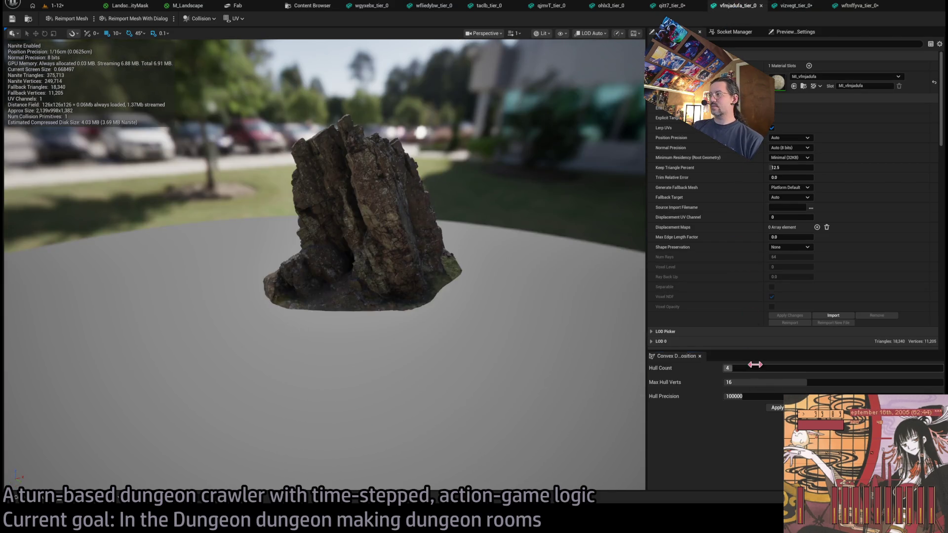
type("64")
key("Tab")
type("32")
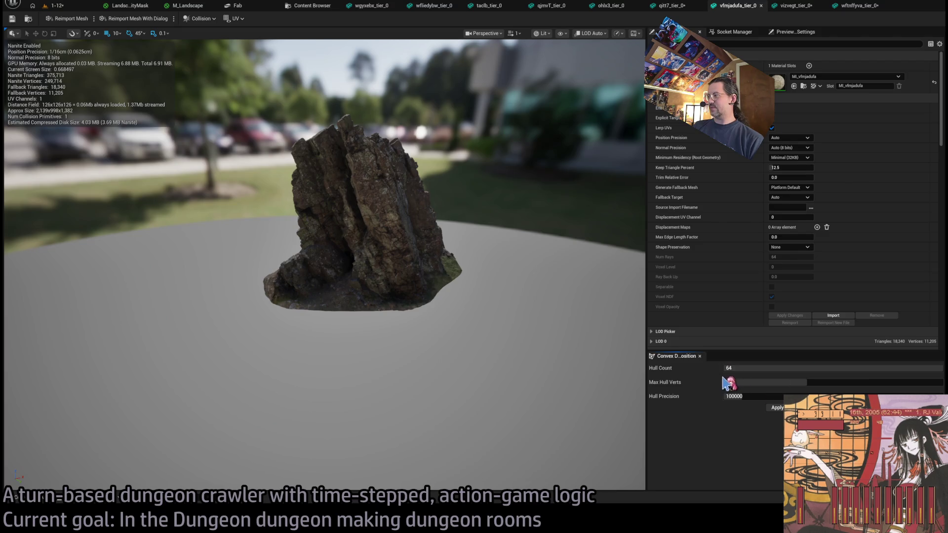
key("Return")
left_click(759, 394)
type("1000000")
key("Return")
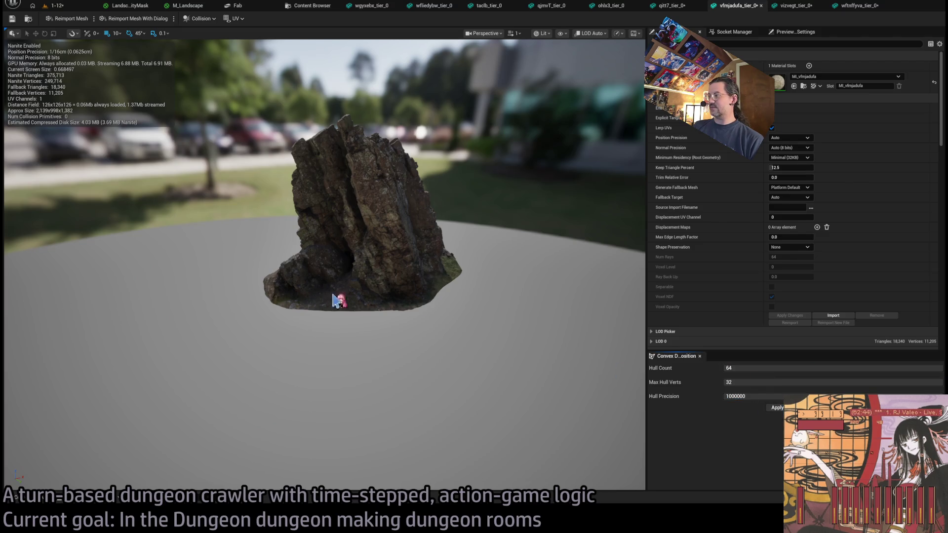
Inspect the 64 collision hulls up close, then bring up the qitt7_tier_0 rock.
mouse_move(334, 298)
left_mouse_down()
mouse_move(371, 296)
mouse_move(370, 282)
mouse_move(459, 281)
mouse_move(265, 224)
left_mouse_up()
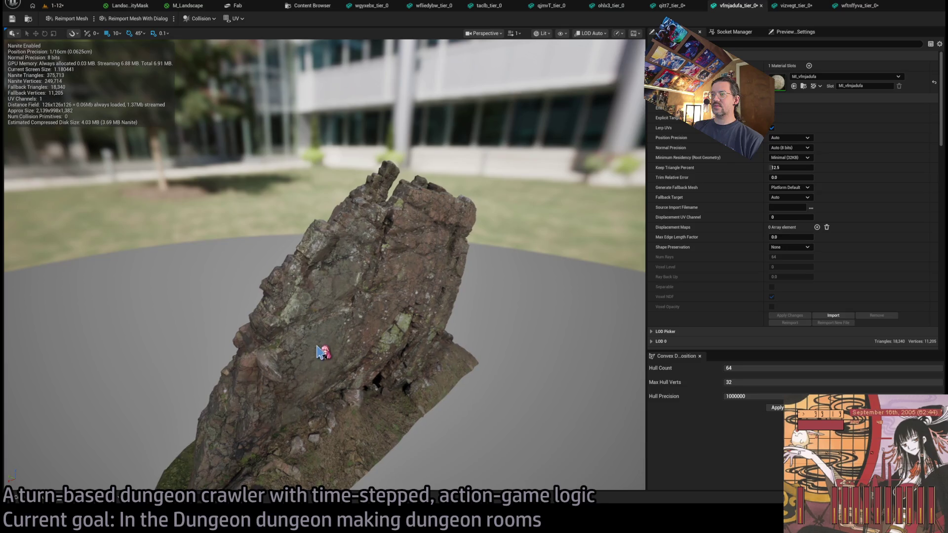
mouse_move(322, 351)
left_mouse_down()
mouse_move(345, 352)
mouse_move(339, 364)
left_mouse_up()
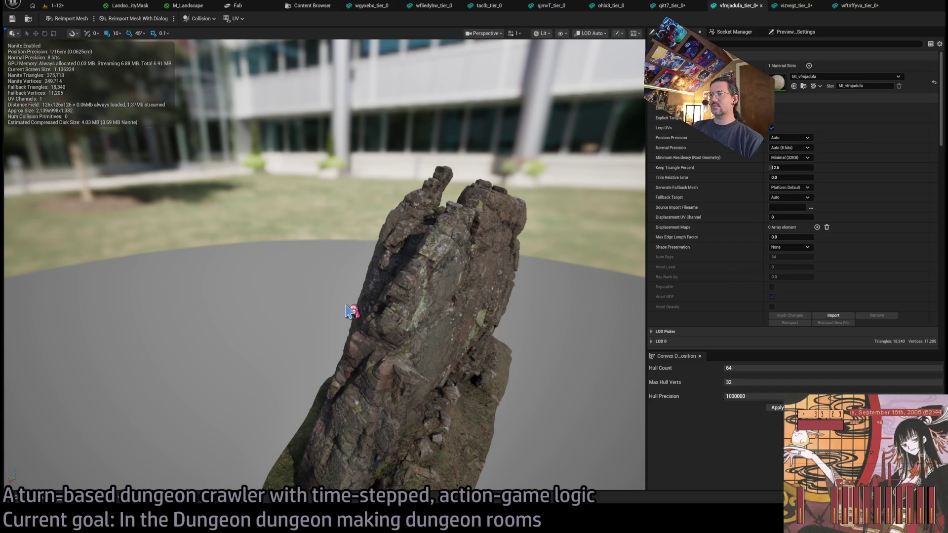
mouse_move(345, 311)
left_mouse_down()
mouse_move(344, 278)
mouse_move(381, 304)
mouse_move(430, 203)
left_mouse_up()
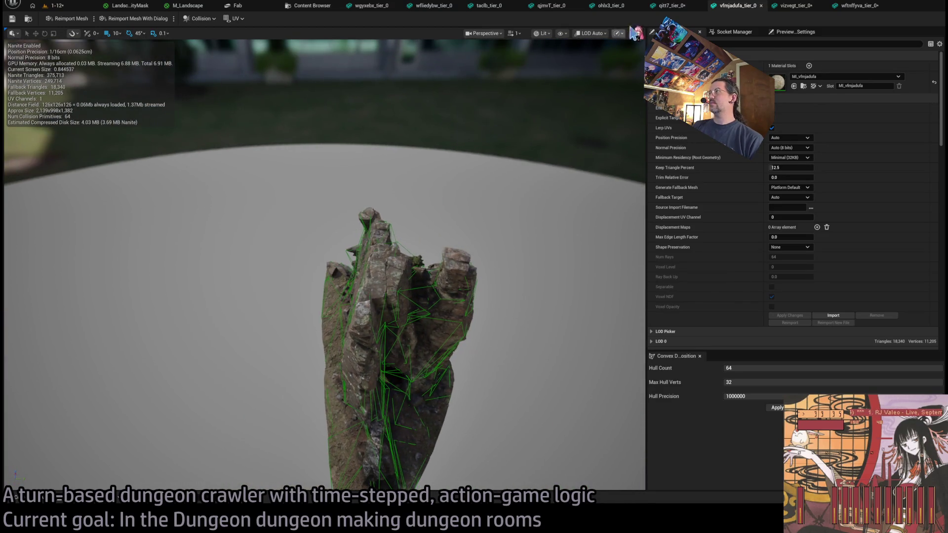
left_click(684, 6)
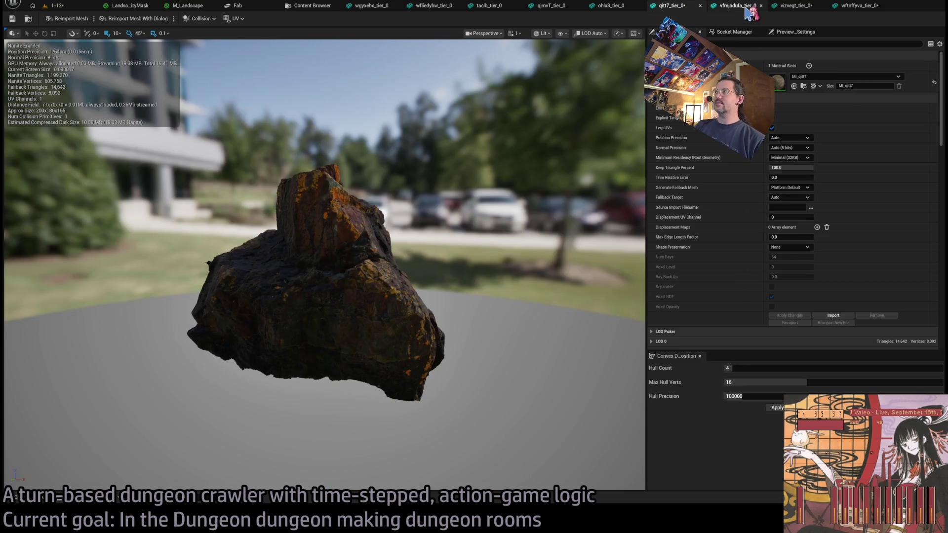
Apply a reduced Keep Triangle Percent and zoom in to inspect the qitt7 rock.
mouse_move(494, 173)
left_mouse_down()
mouse_move(523, 177)
mouse_move(549, 139)
mouse_move(533, 177)
mouse_move(519, 193)
mouse_move(484, 187)
mouse_move(479, 207)
mouse_move(400, 286)
mouse_move(489, 172)
left_mouse_up()
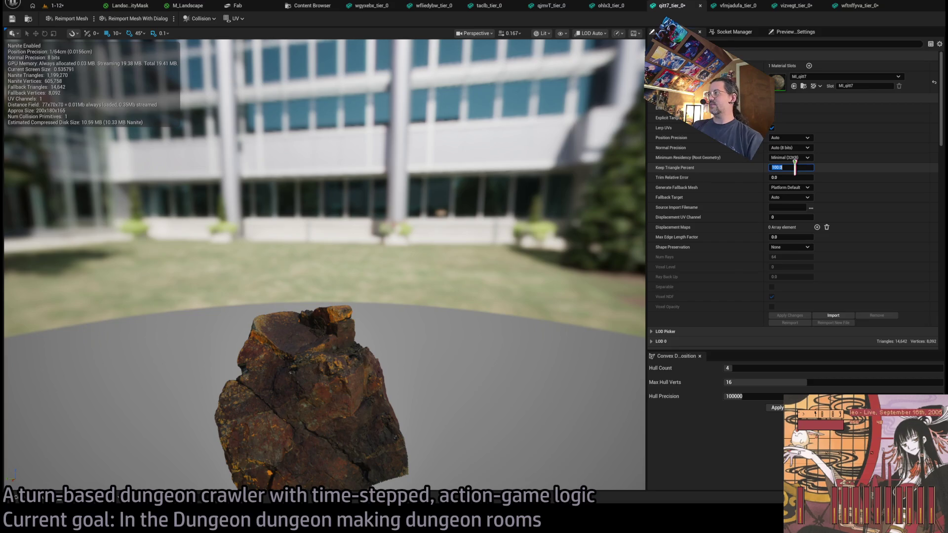
type("25")
key("Return")
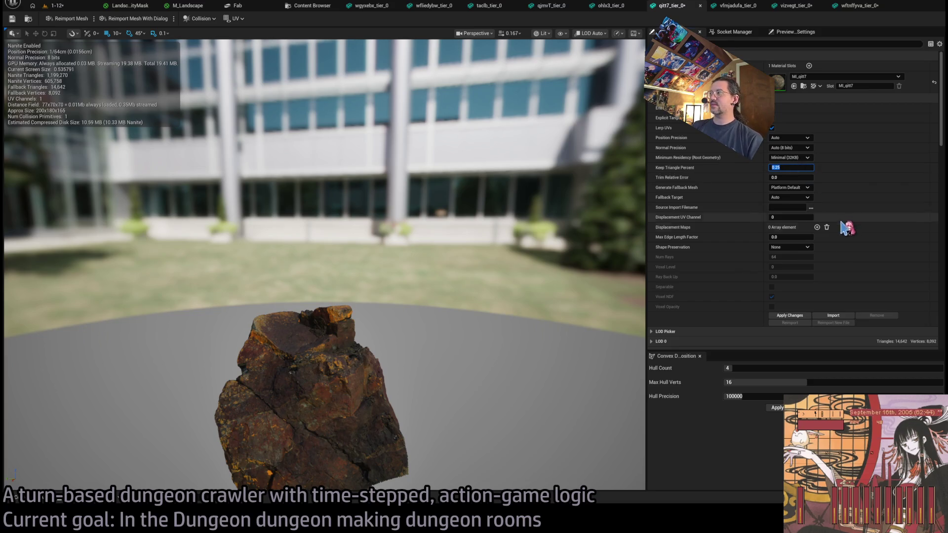
left_click(807, 315)
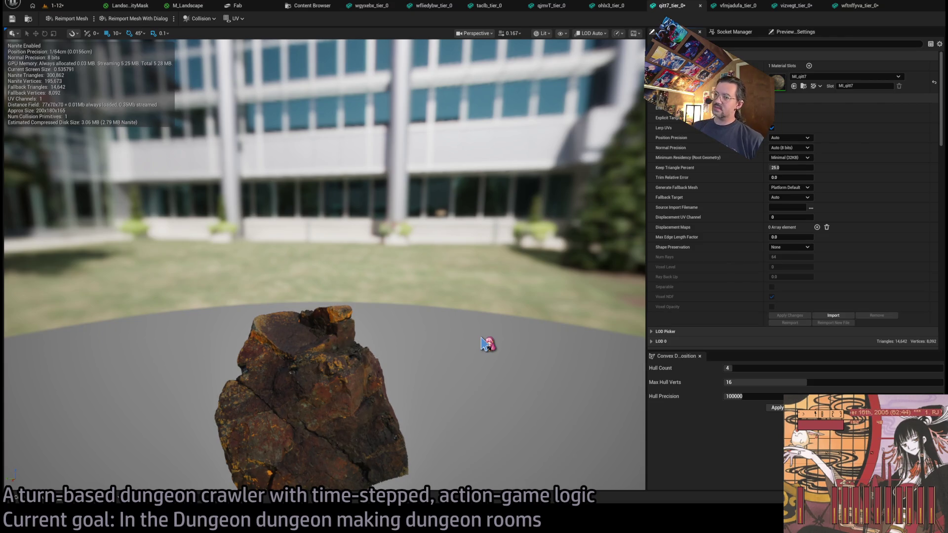
mouse_move(435, 357)
left_mouse_down()
mouse_move(424, 346)
mouse_move(432, 365)
mouse_move(425, 326)
mouse_move(410, 317)
mouse_move(383, 336)
mouse_move(434, 391)
left_mouse_up()
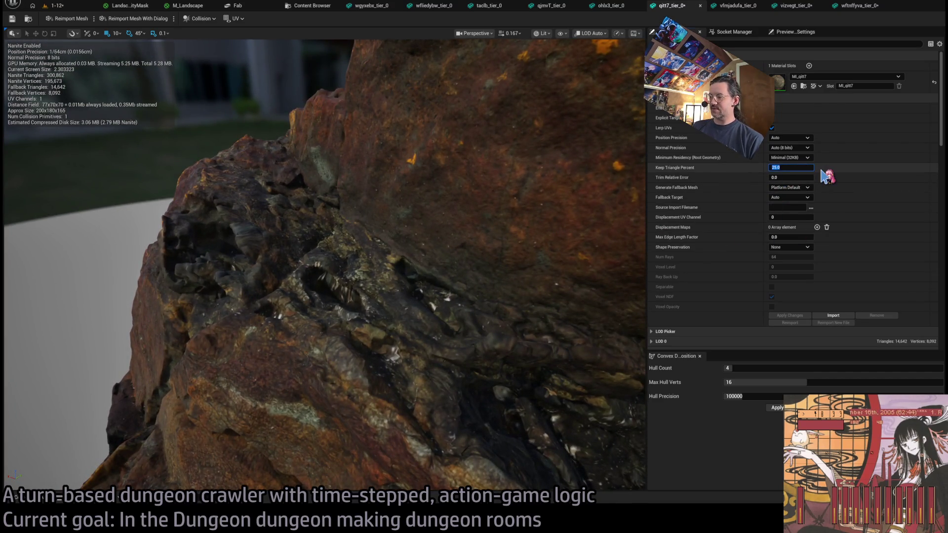
type("100")
Restore Keep Triangle Percent 100, then set and apply 25 percent.
key("Return")
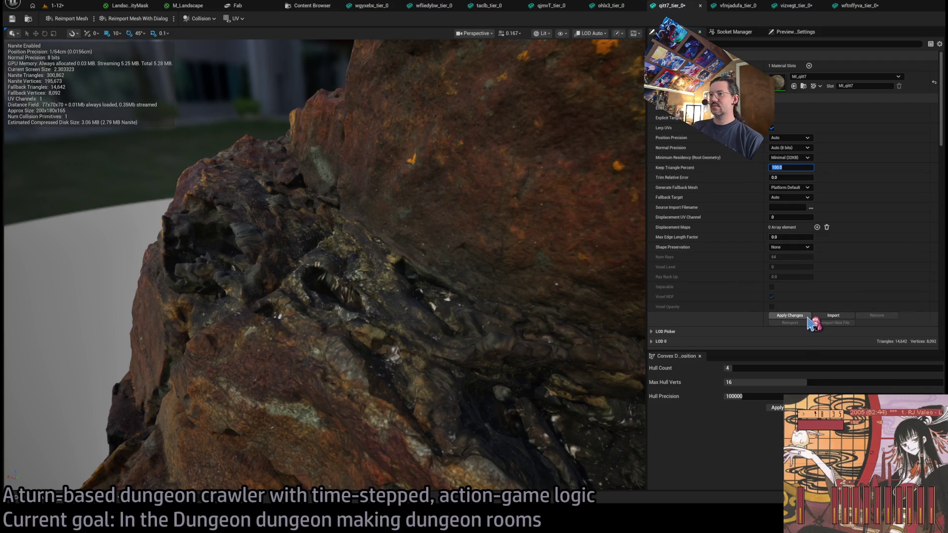
left_click(808, 317)
left_click(792, 168)
type("2")
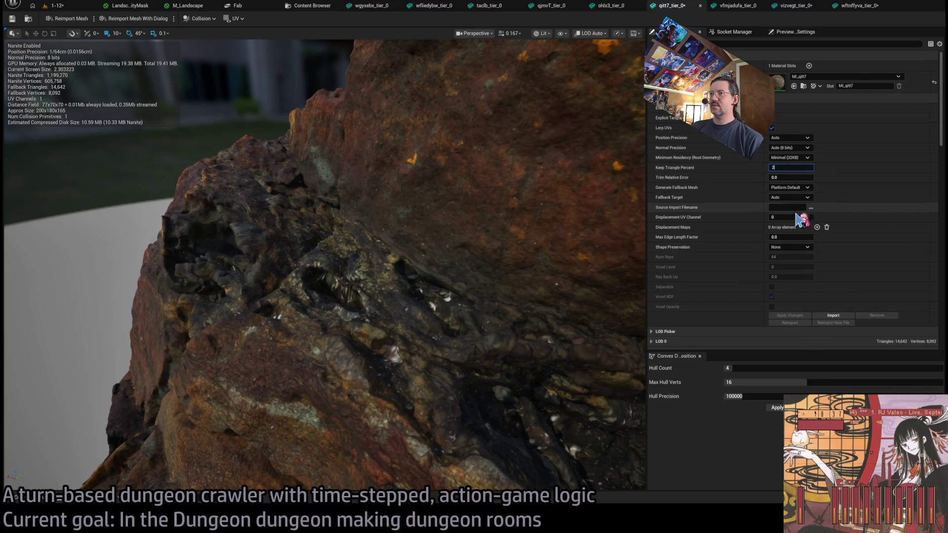
type("5")
key("Return")
left_click(790, 316)
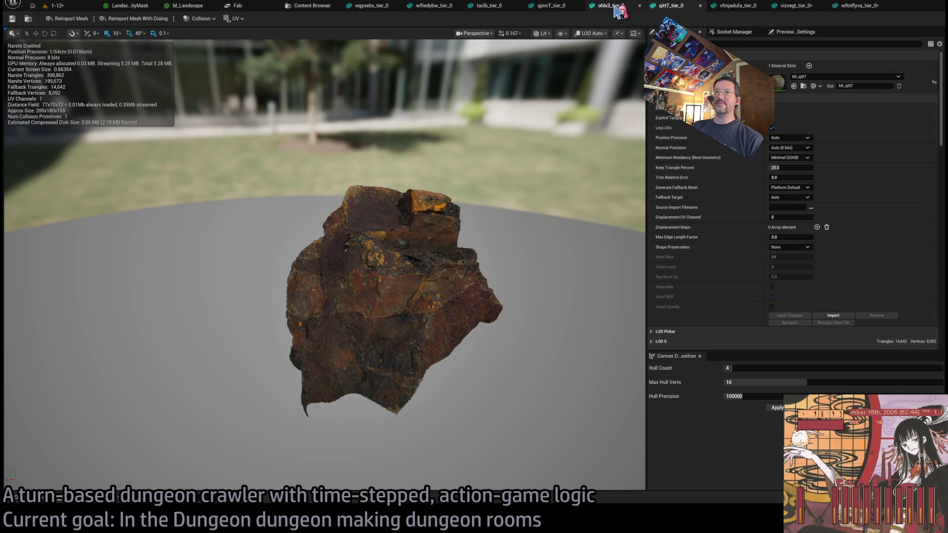
Set Max Hull Verts 32 and Hull Precision 1000000, apply, and compare with the ohlx3 rock.
left_click(754, 368)
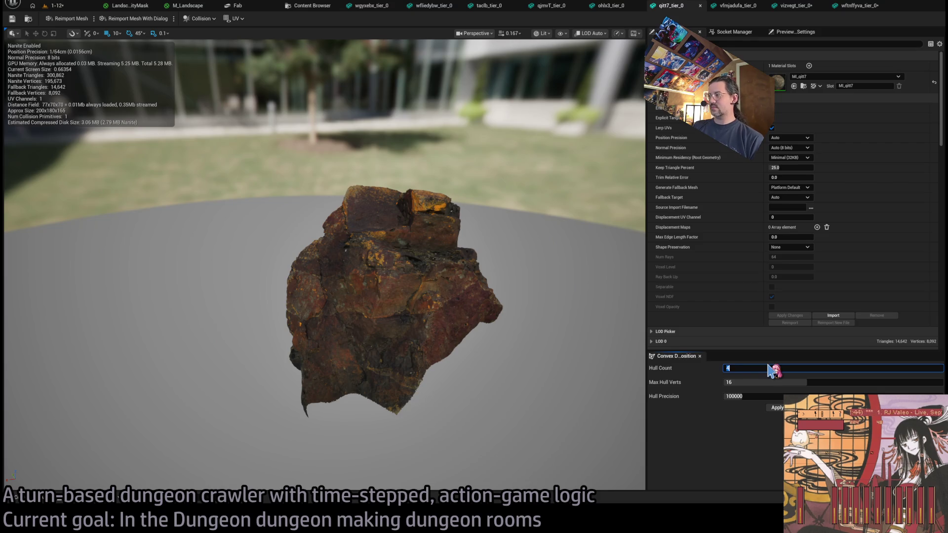
type("8")
left_click_drag(790, 382, 924, 383)
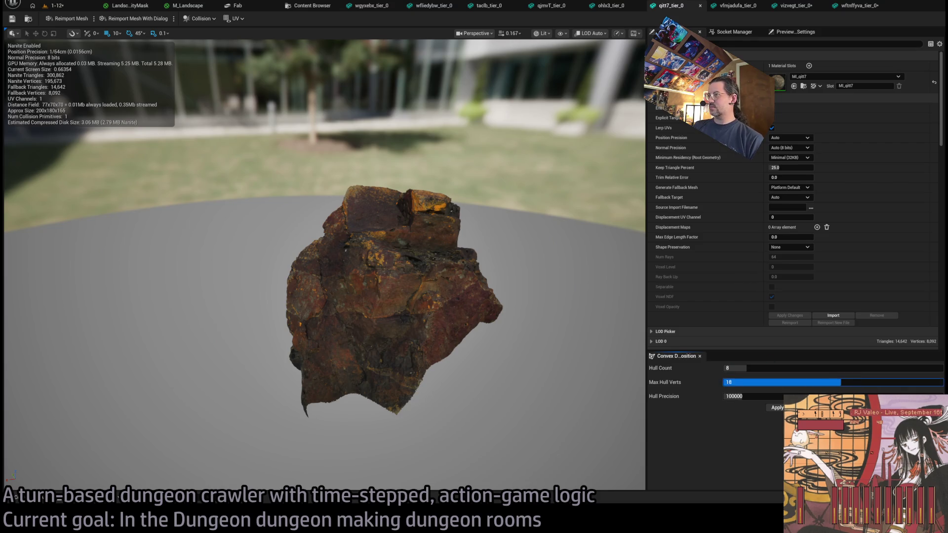
type("0")
key("Return")
left_click(778, 409)
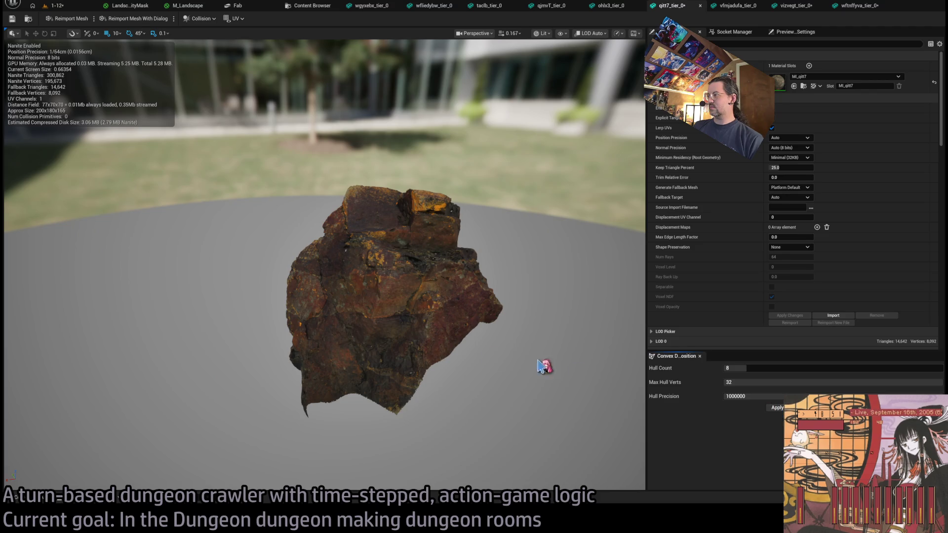
left_click(612, 9)
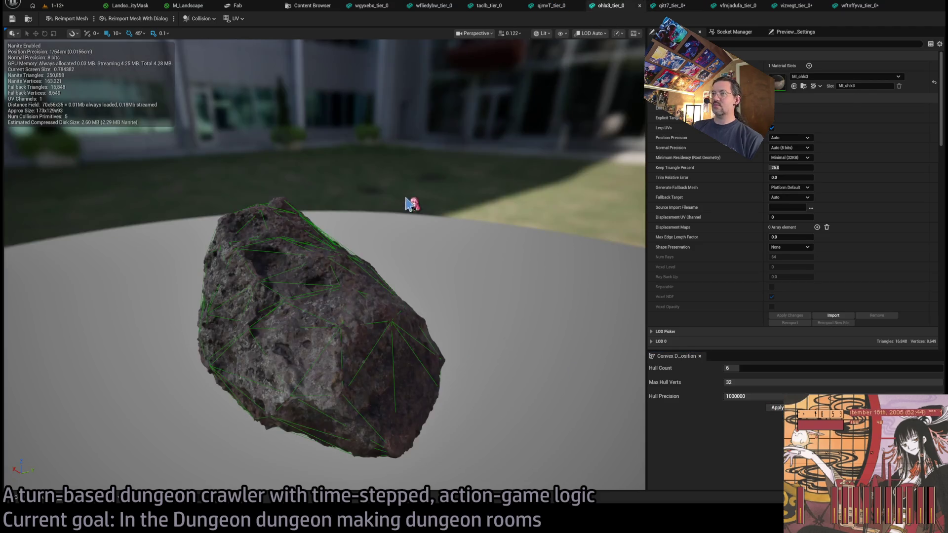
left_click(671, 6)
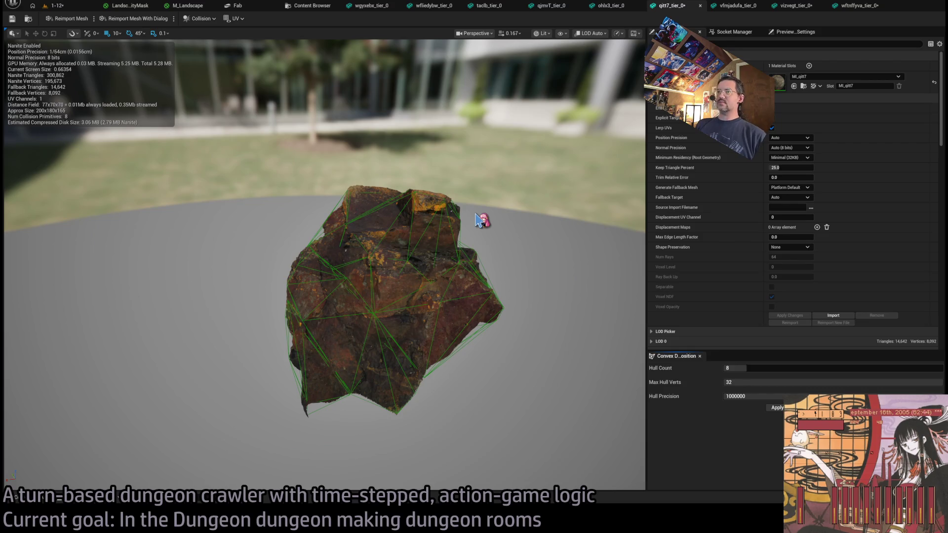
Try a Hull Count of 12, then apply 20-hull convex collision to the qitt7 rock.
left_click_drag(470, 229, 470, 178)
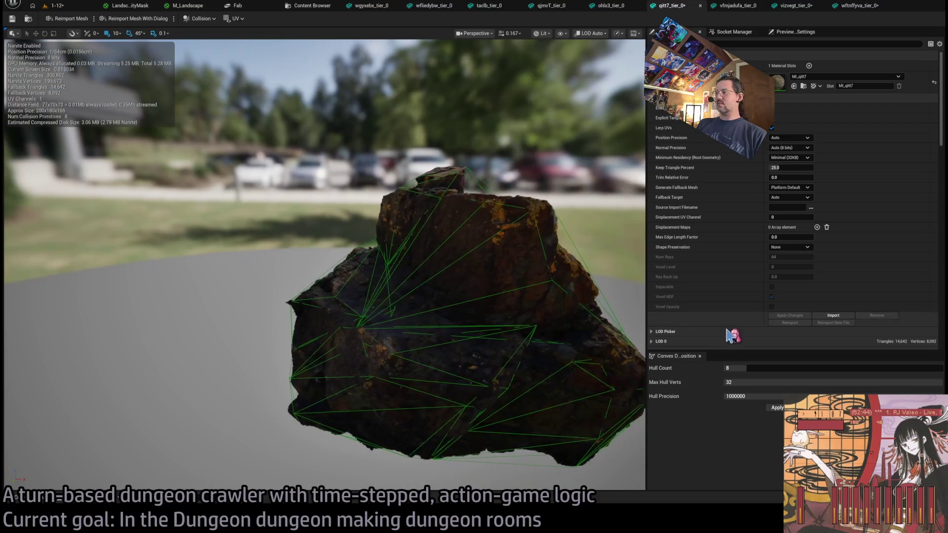
left_click(775, 368)
type("12")
key("Return")
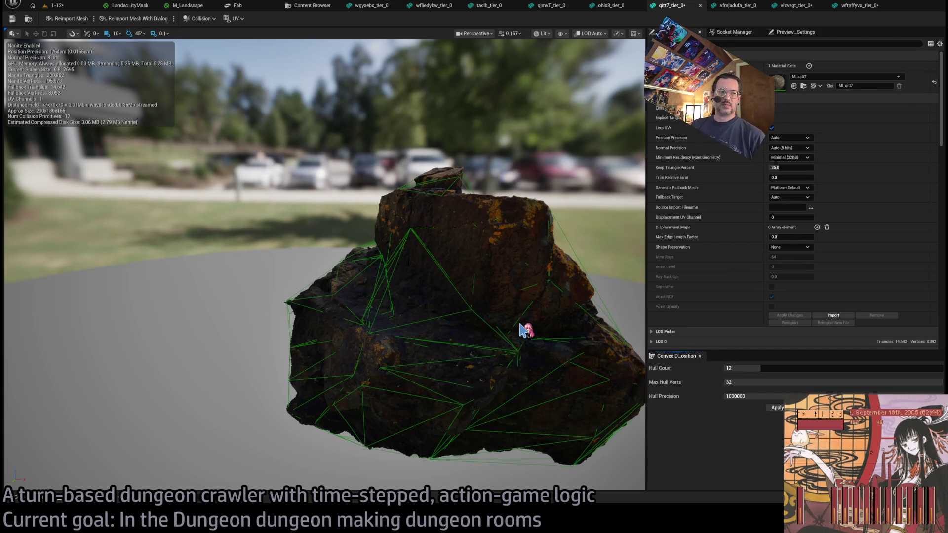
left_click_drag(531, 320, 287, 310)
left_click(768, 371)
type("20")
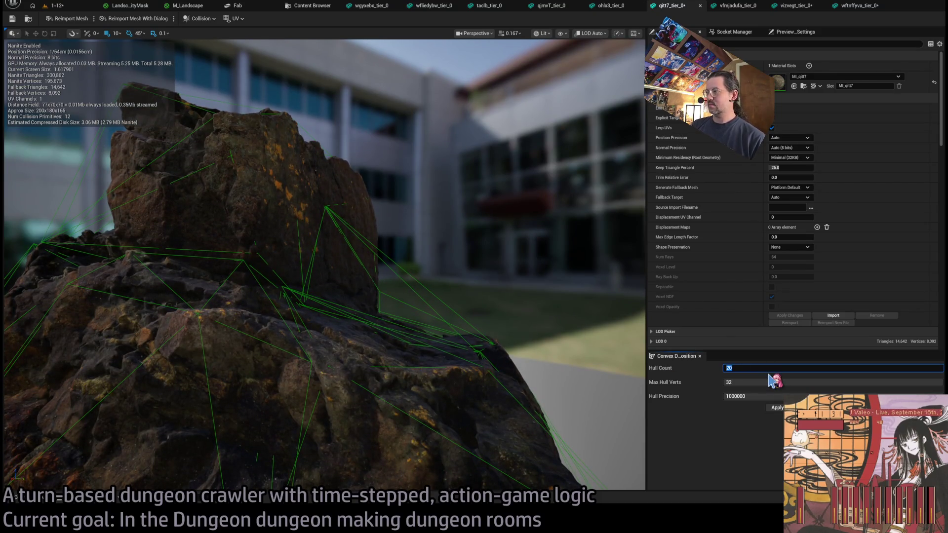
left_click(777, 408)
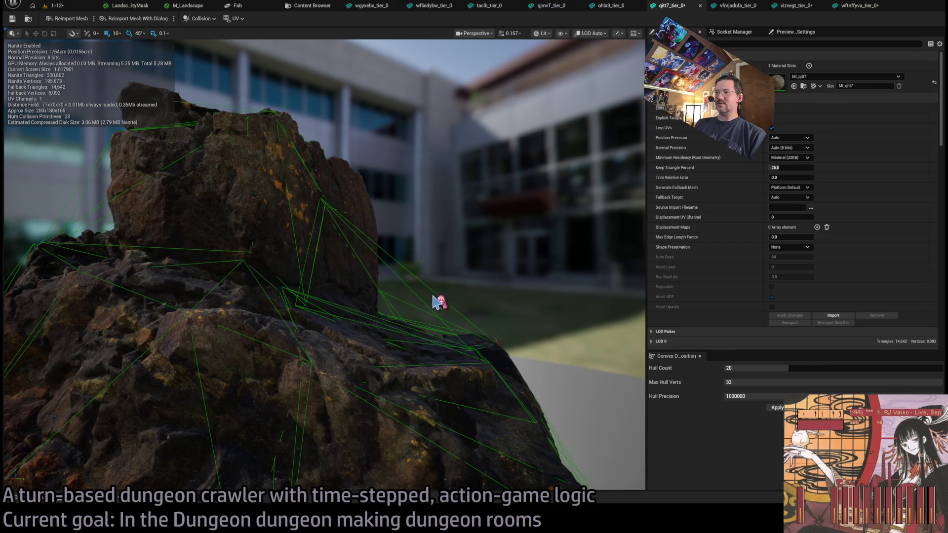
Orbit around the qitt7 rock and close in to check its collision hulls.
left_click_drag(321, 266, 187, 271)
mouse_move(451, 296)
left_mouse_down()
mouse_move(420, 299)
mouse_move(451, 296)
left_mouse_up()
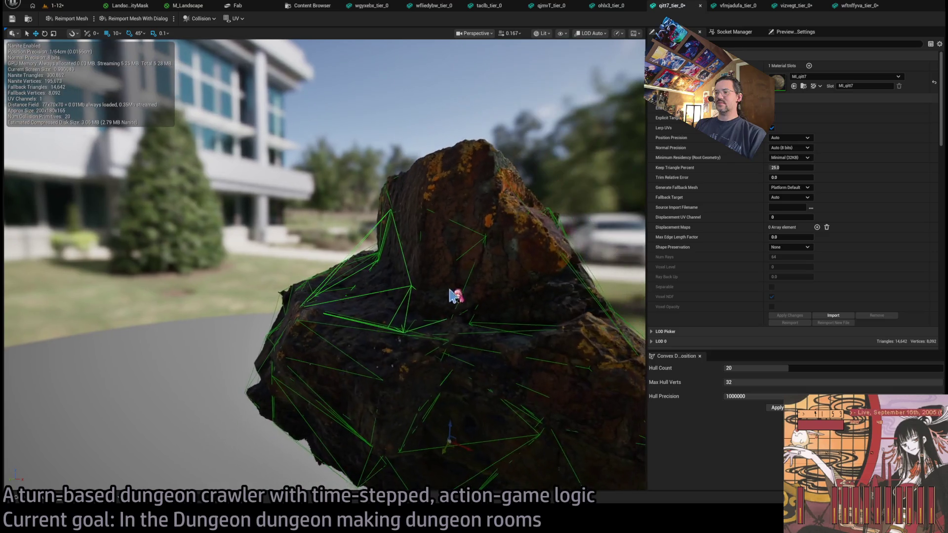
mouse_move(461, 447)
left_mouse_down()
mouse_move(481, 451)
mouse_move(448, 453)
left_mouse_up()
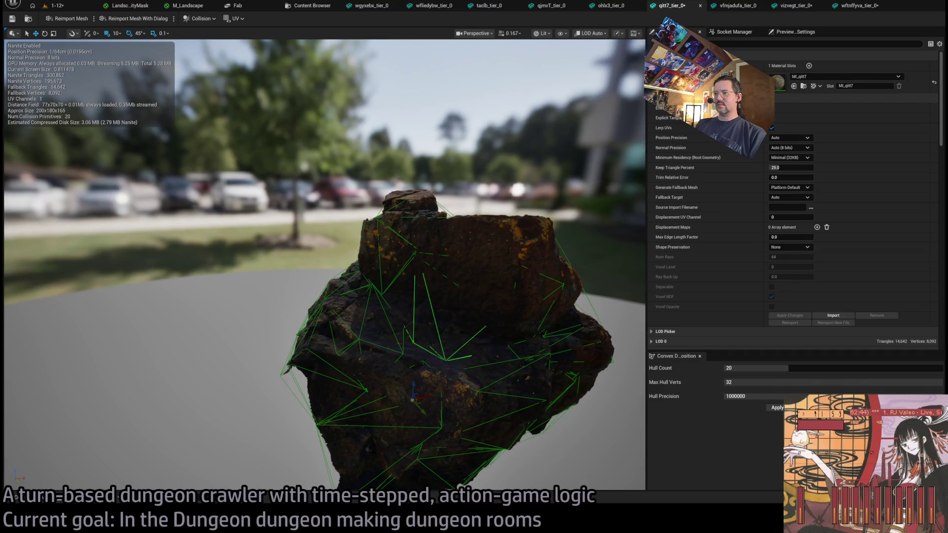
mouse_move(453, 390)
left_mouse_down()
mouse_move(422, 392)
mouse_move(453, 390)
mouse_move(415, 381)
mouse_move(419, 392)
mouse_move(460, 392)
mouse_move(459, 378)
left_mouse_up()
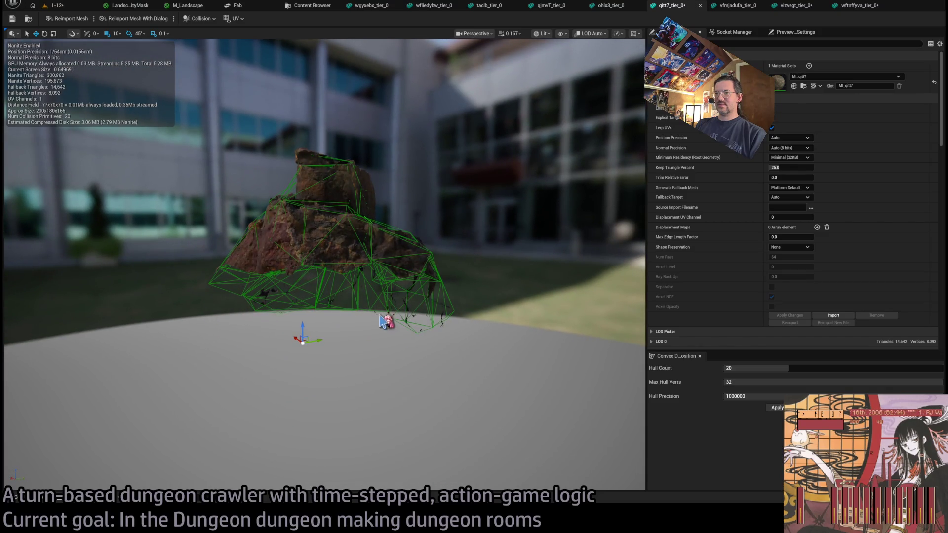
mouse_move(316, 236)
left_mouse_down()
mouse_move(316, 187)
mouse_move(326, 187)
mouse_move(316, 177)
mouse_move(316, 217)
mouse_move(332, 216)
left_mouse_up()
Review the ohlx3 and wgyxebx rocks' collision, then return to qitt7_tier_0.
left_click(616, 7)
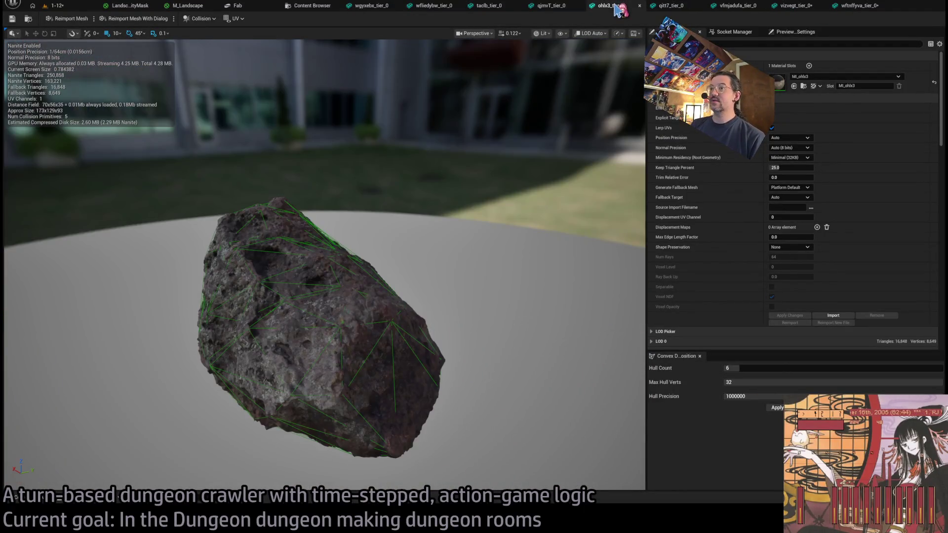
left_click(372, 6)
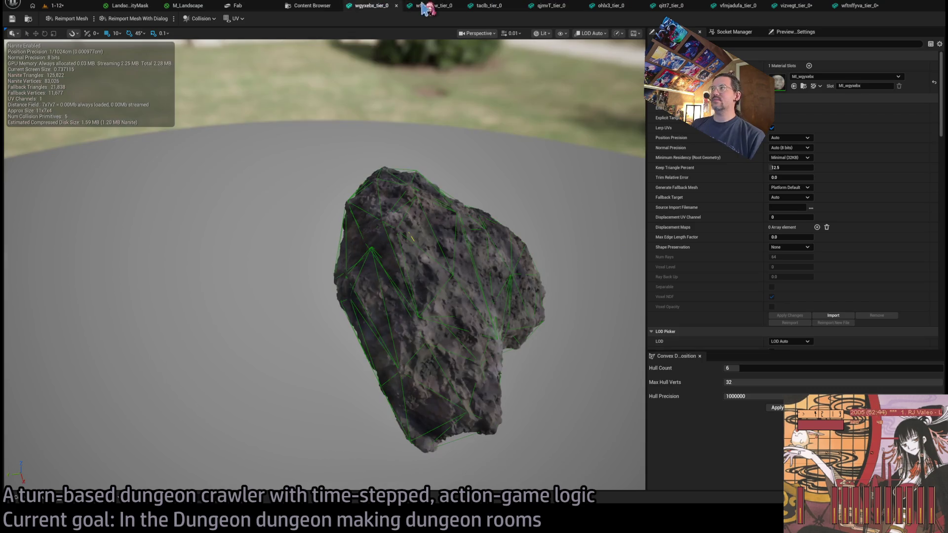
left_click(844, 7)
left_click(622, 9)
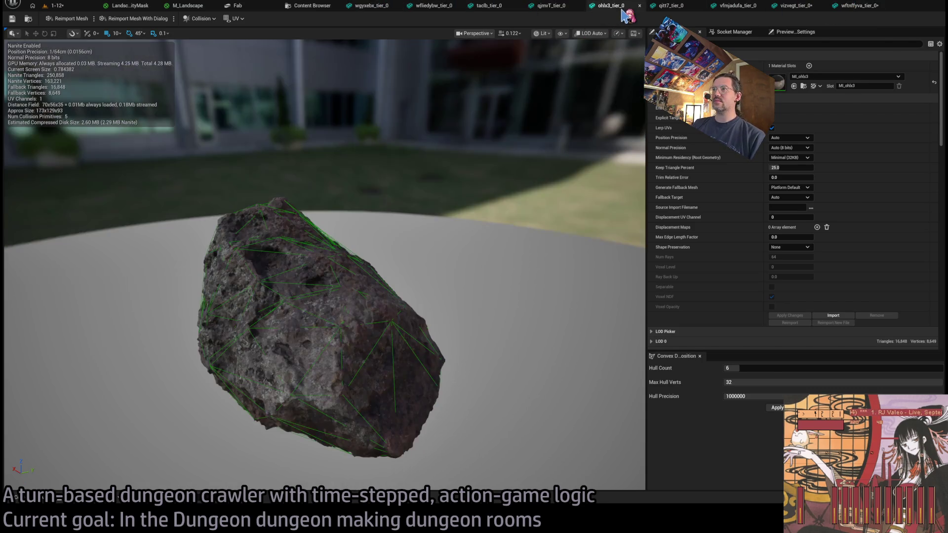
left_click(654, 7)
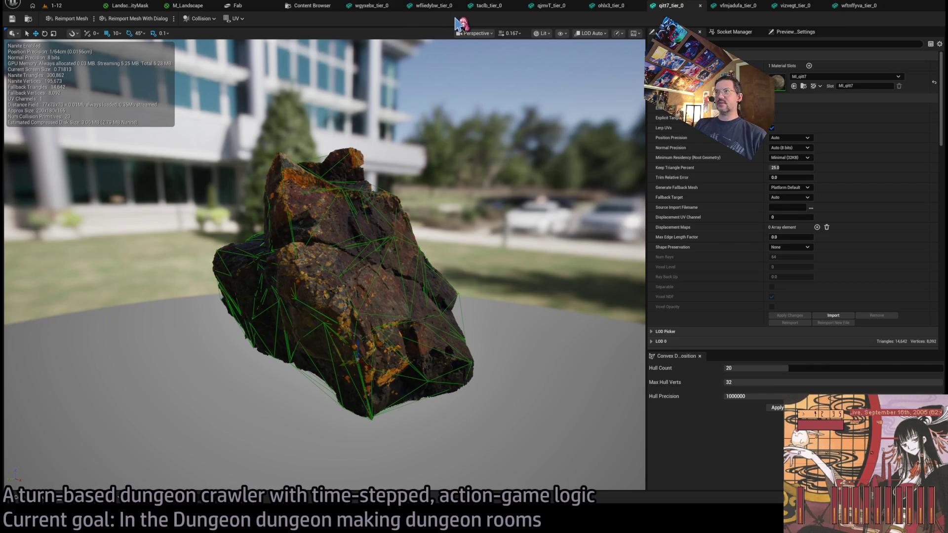
Close the rock mesh editors, the Fab browser, M_Landscape and LandscapeVisibilityMask tabs.
middle_click(396, 6)
middle_click(394, 7)
middle_click(427, 7)
middle_click(428, 7)
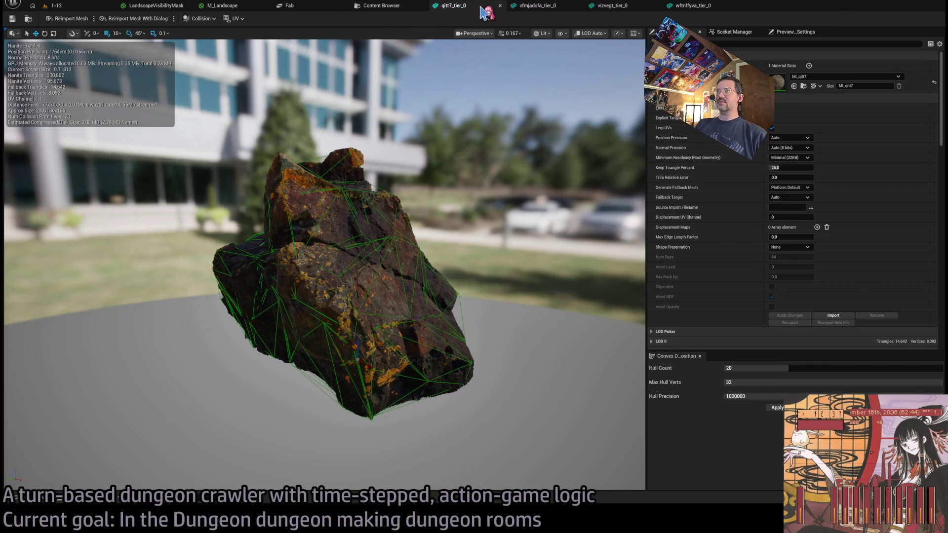
middle_click(427, 7)
middle_click(428, 7)
middle_click(428, 7)
middle_click(428, 7)
middle_click(428, 7)
middle_click(298, 6)
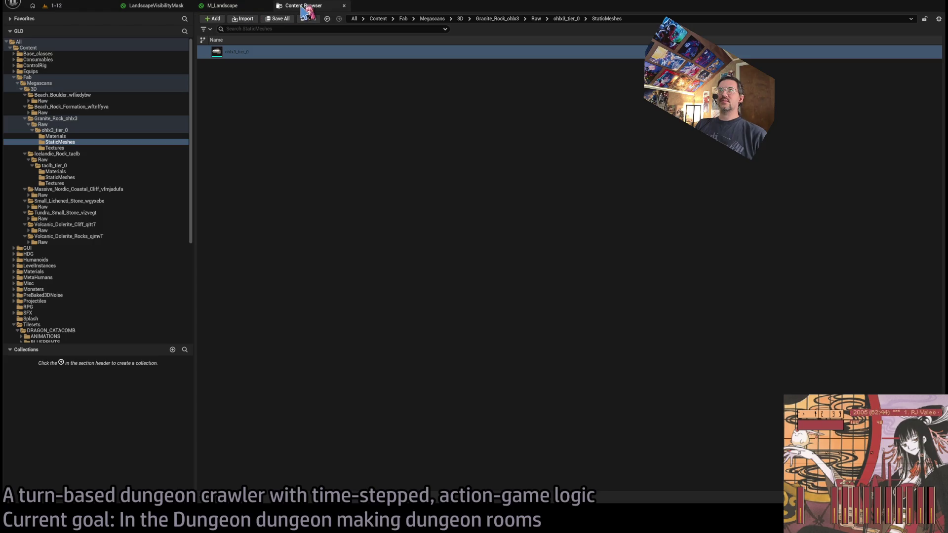
middle_click(225, 6)
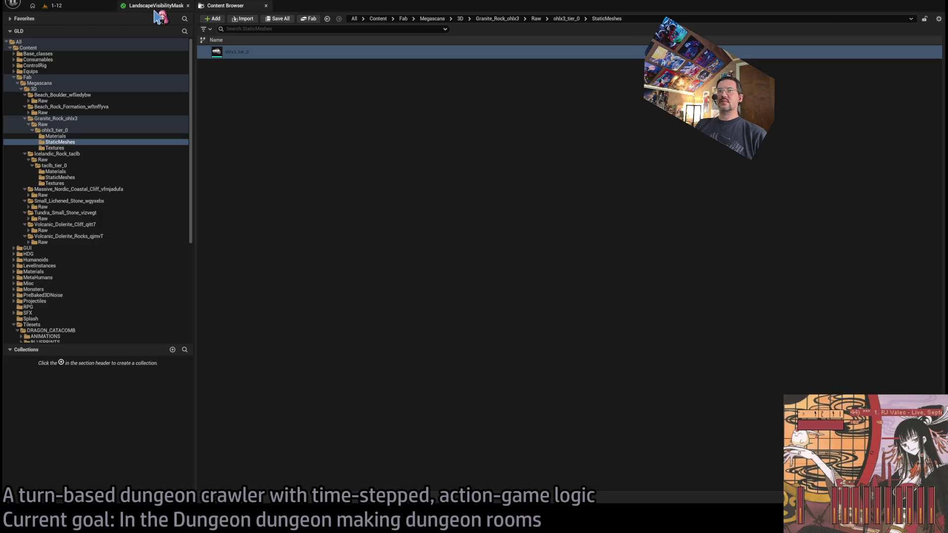
middle_click(154, 5)
Search the Megascans 3D folder for 'materia', filter to material instances, and select all nine.
left_click(79, 148)
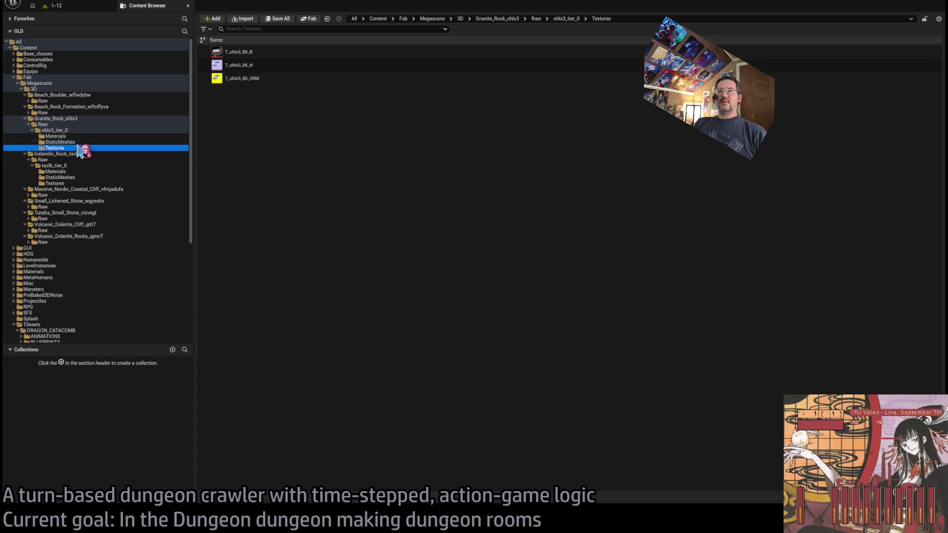
left_click(60, 84)
left_click(60, 89)
left_click(284, 28)
type("m")
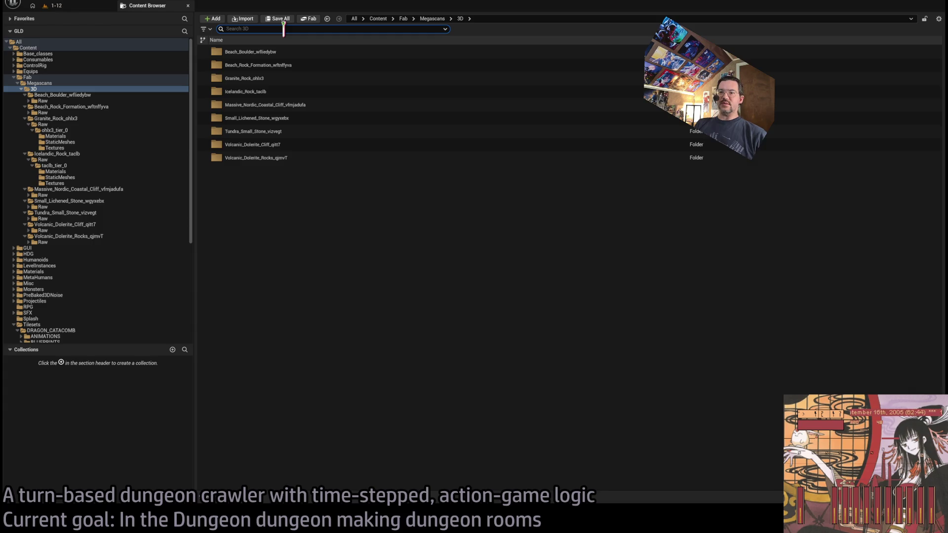
type("ateriali")
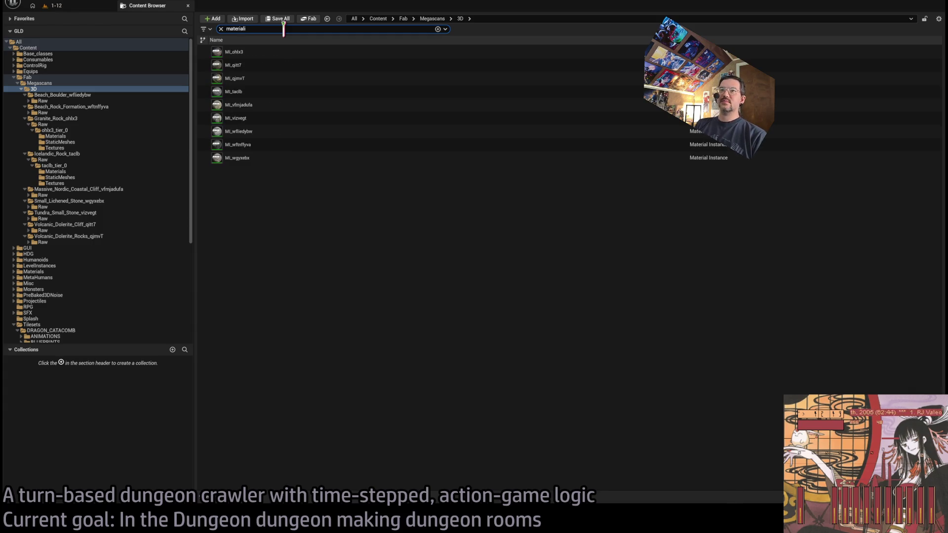
left_click(278, 45)
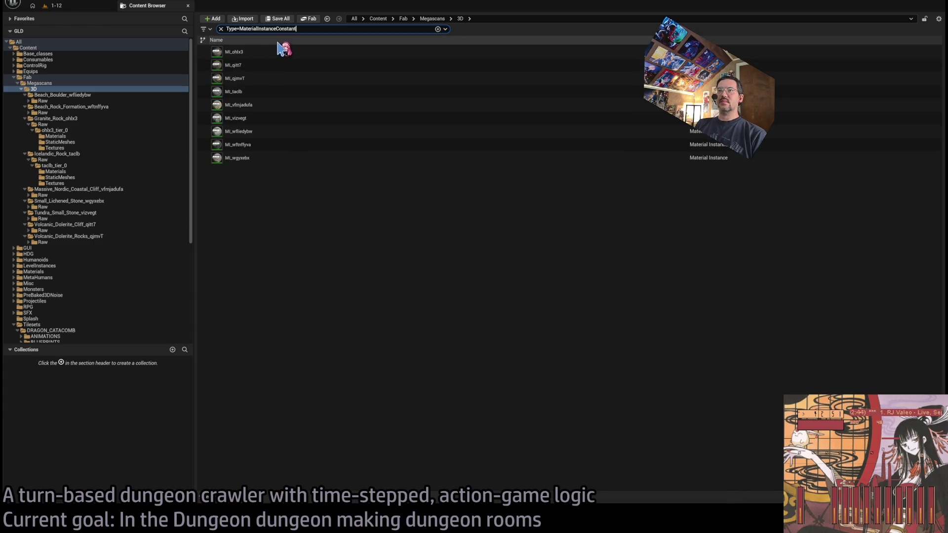
left_click(259, 157)
left_click(253, 51, "shift")
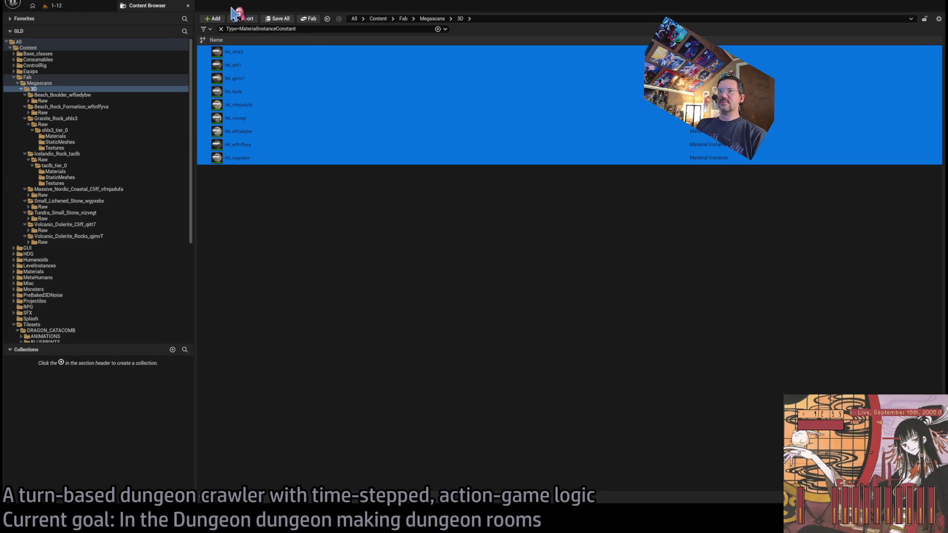
Open the nine material instances and review MI_qitt7, MI_qjmvT, MI_taclb and MI_vfmjadufa.
key("Return")
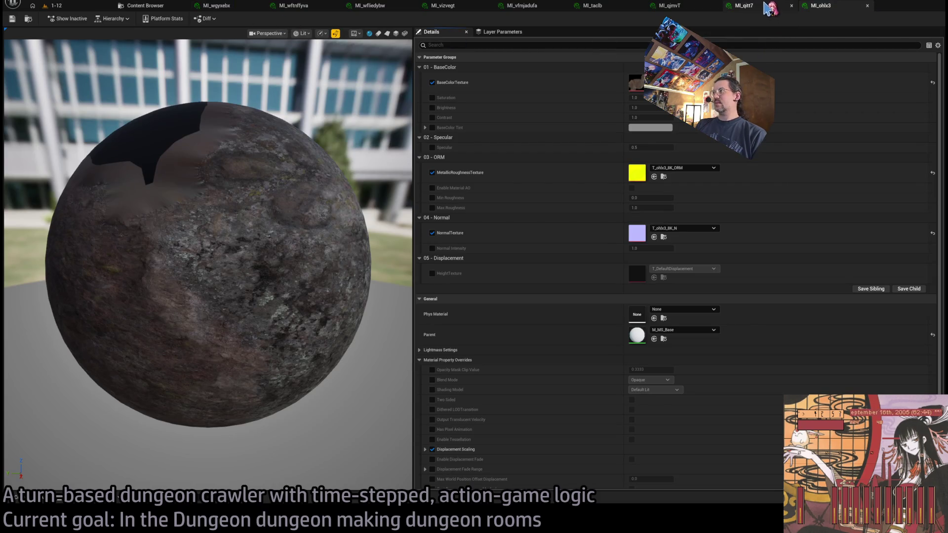
left_click(769, 8)
left_click(691, 7)
left_click(607, 7)
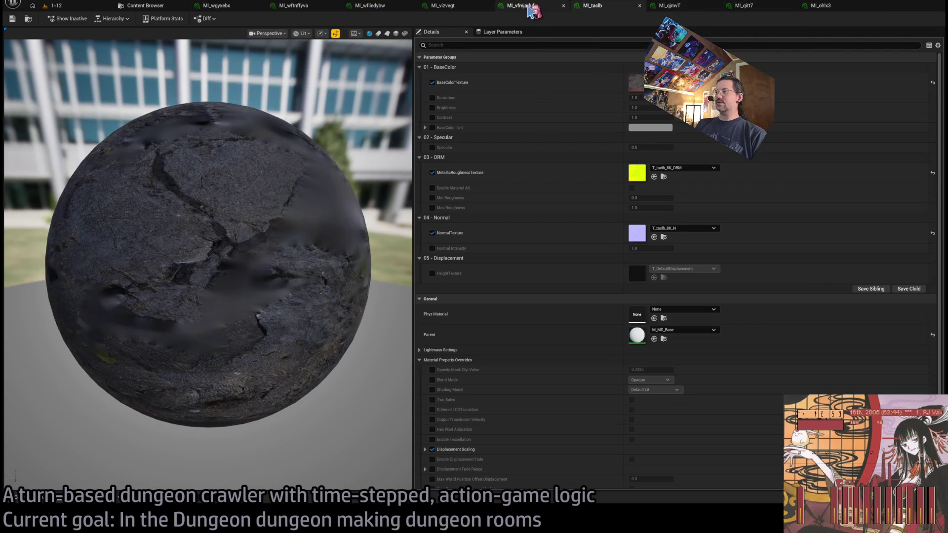
left_click(529, 7)
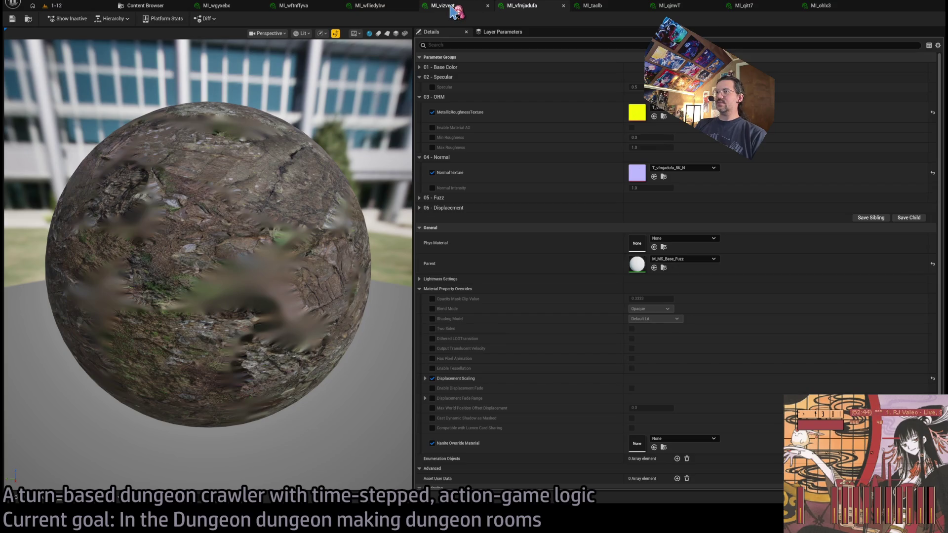
left_click_drag(269, 166, 385, 165)
Review the MI_vizvegt, MI_wfliedybw, MI_wftnffyva and MI_wgyxebx material instances.
left_click(464, 8)
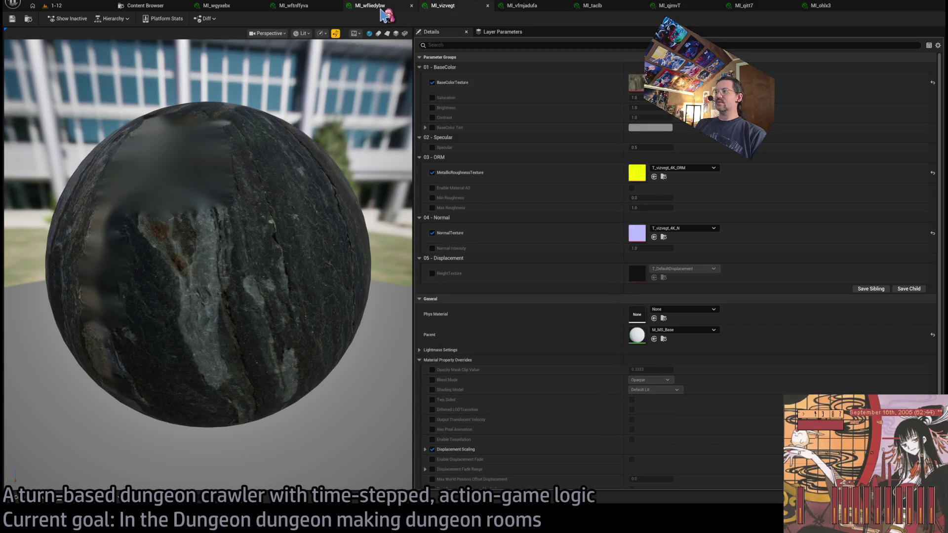
left_click(381, 9)
left_click(303, 9)
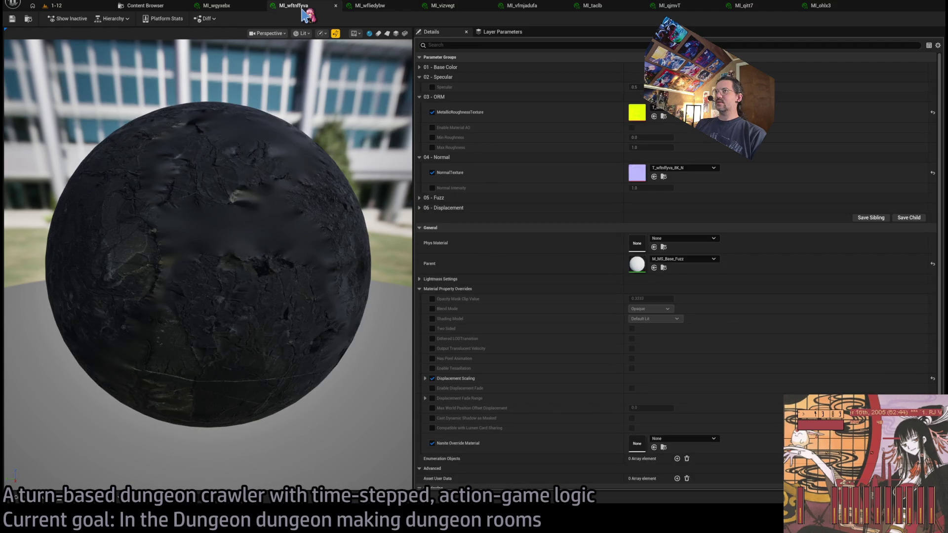
left_click(239, 9)
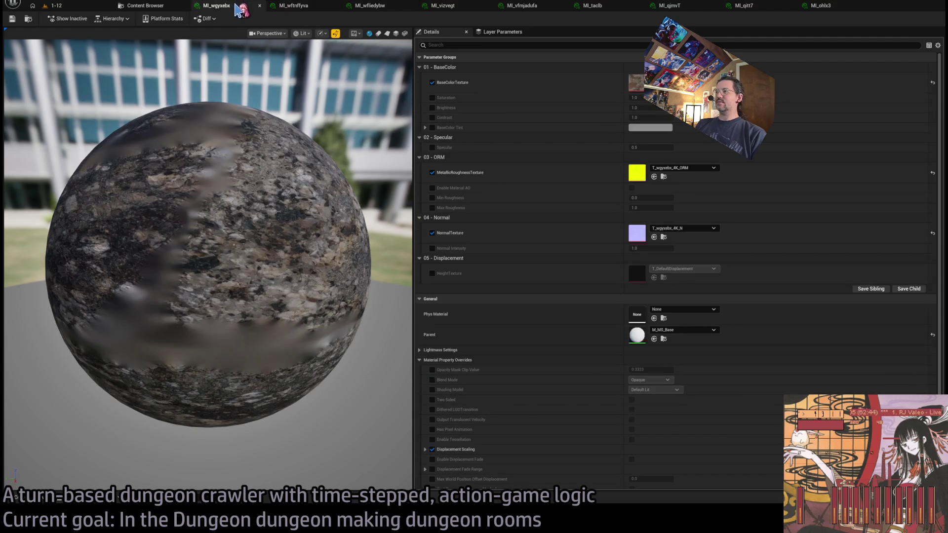
Reorder the MI_wftnffyva and MI_vfmjadufa tabs to the end, then return to the 1-12 level.
left_click_drag(307, 9, 822, 8)
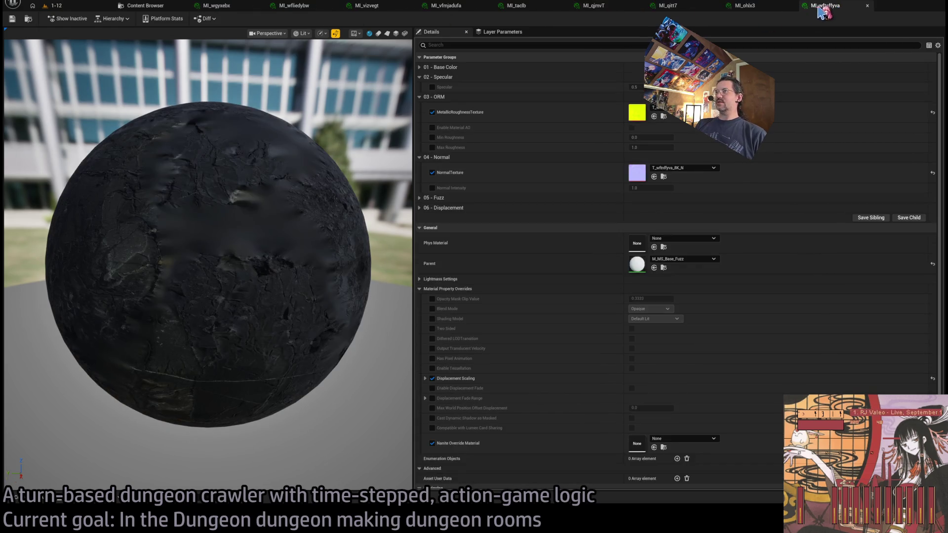
left_click(448, 9)
mouse_move(452, 11)
left_mouse_down()
mouse_move(726, 9)
mouse_move(711, 9)
mouse_move(743, 21)
left_mouse_up()
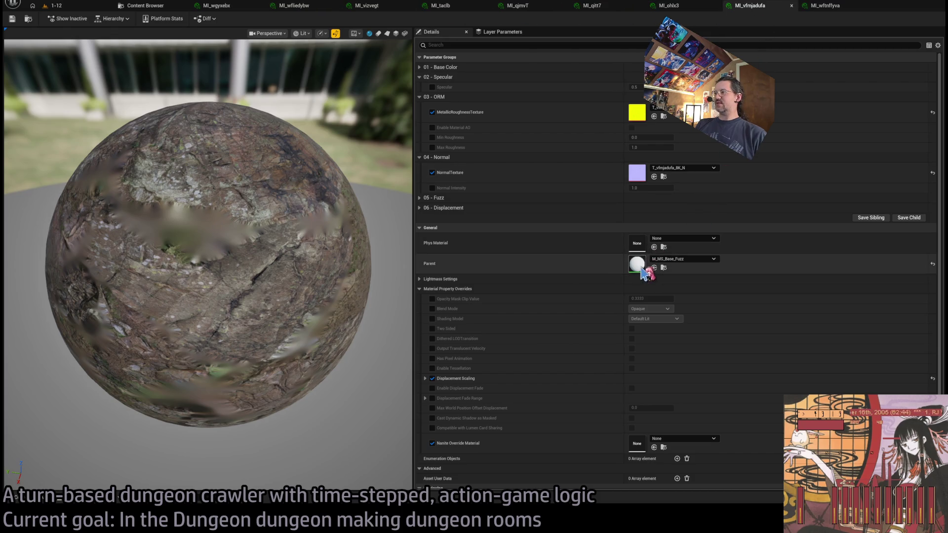
left_click(239, 11)
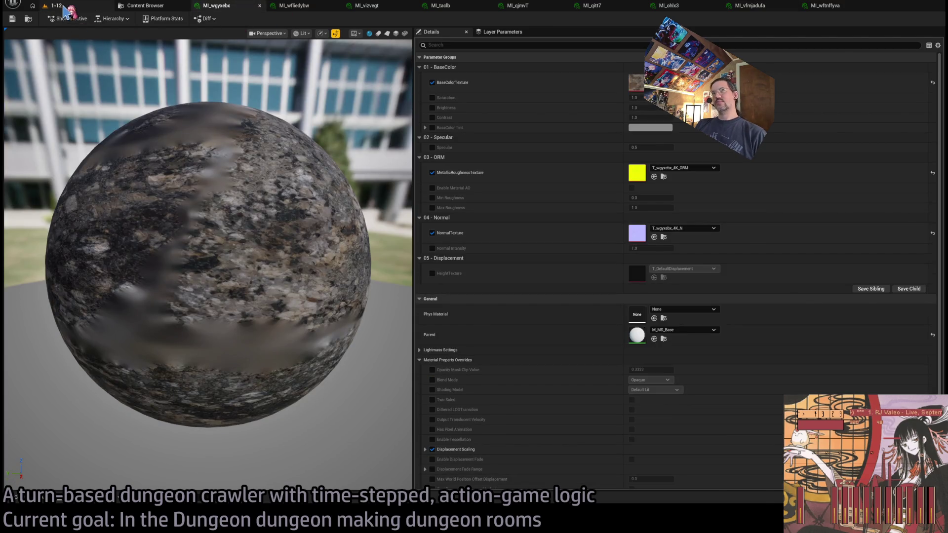
left_click(67, 9)
Open the Content Drawer and show the meshes in IthrisCemetery's Geometry folder.
left_click(17, 497)
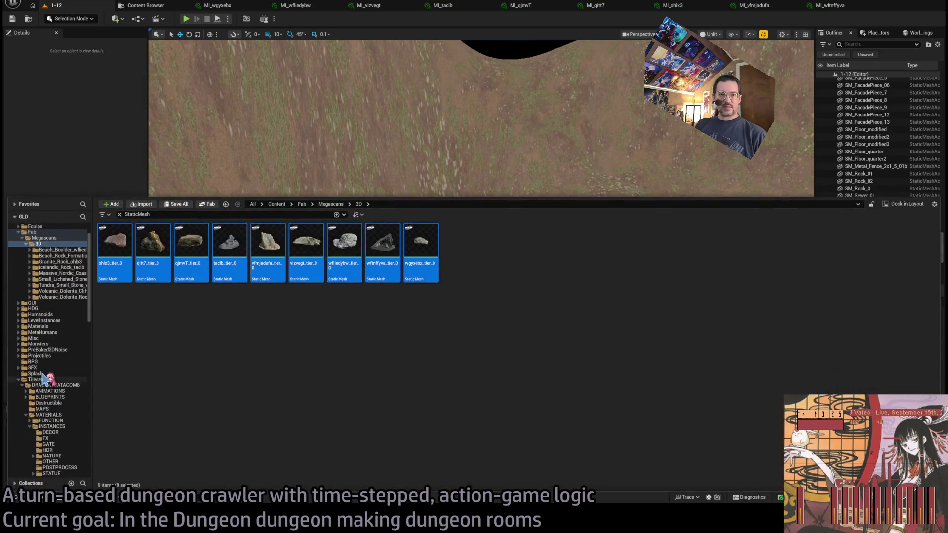
scroll(50, 375, "down", 5)
scroll(47, 389, "down", 8)
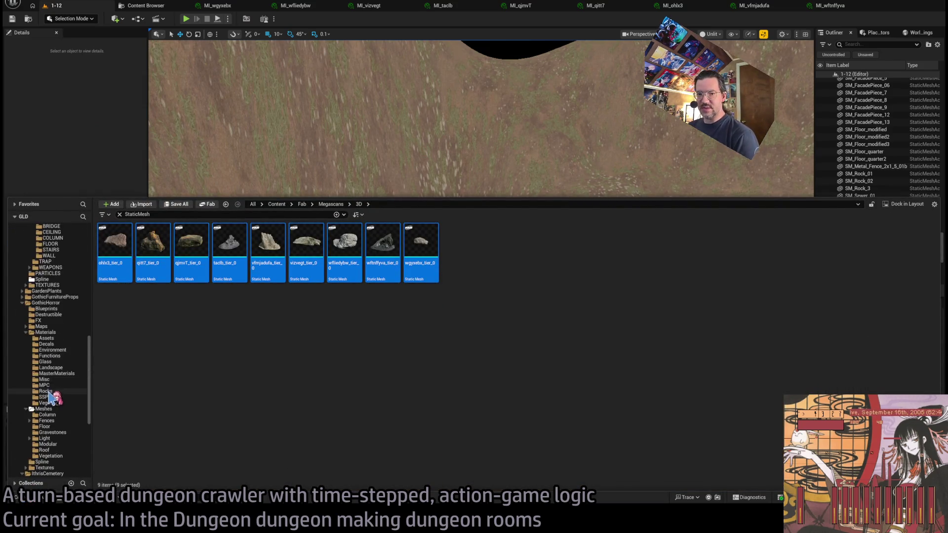
scroll(45, 394, "down", 2)
scroll(46, 395, "down", 5)
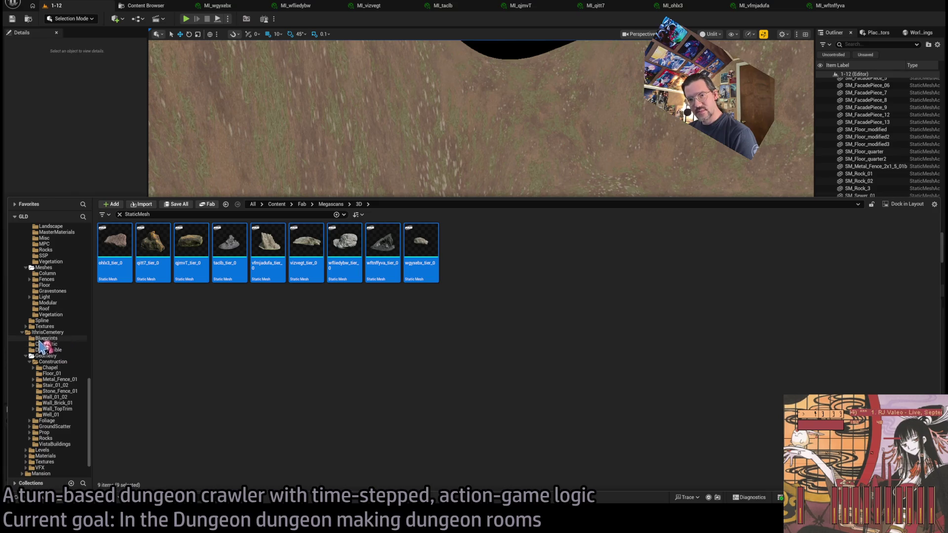
double_click(51, 356)
Collapse the DRAGON_CATACOMB Materials and Meshes subfolders and the DRAGON_CATACOMB folder.
scroll(57, 390, "up", 5)
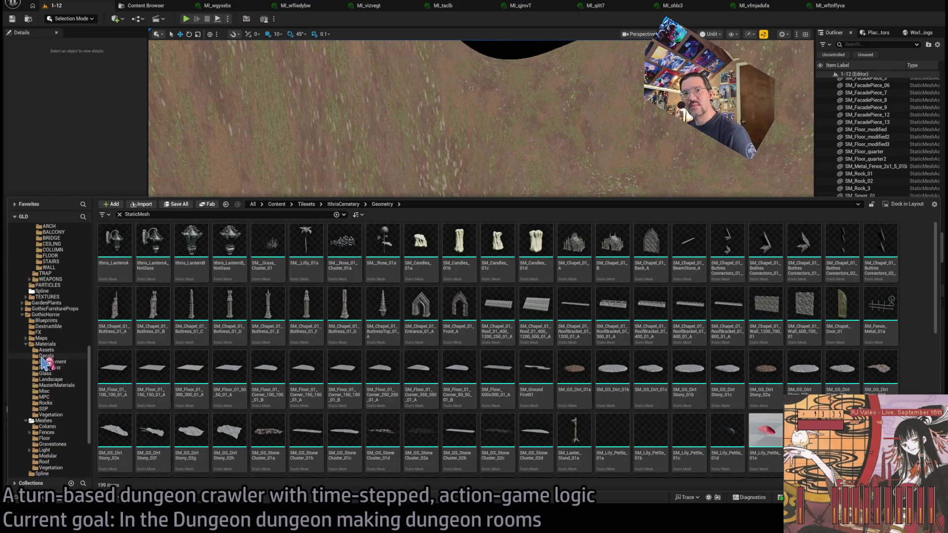
scroll(30, 348, "up", 5)
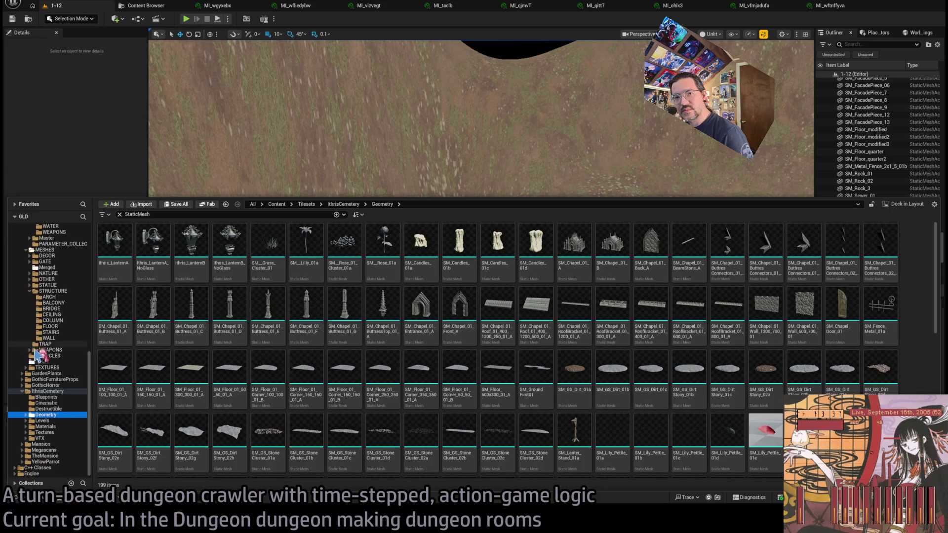
left_click(26, 262)
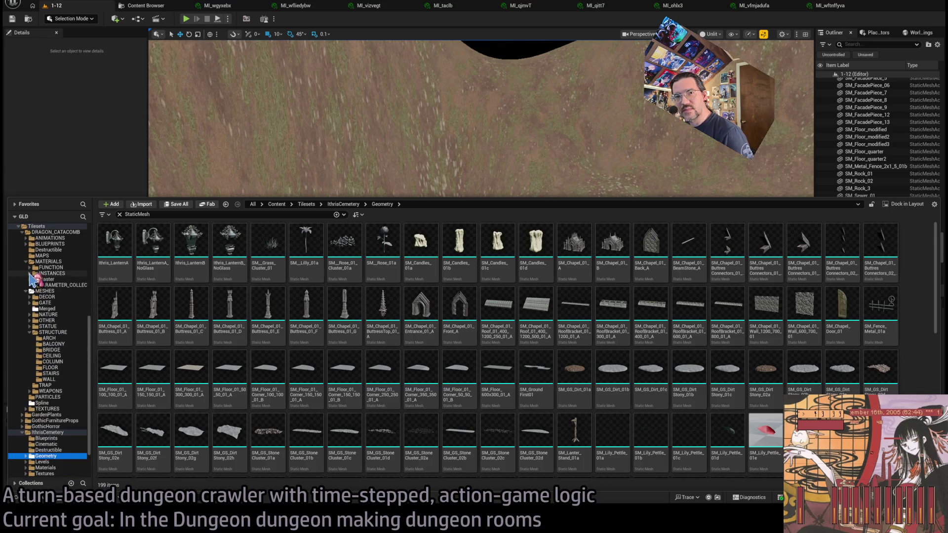
left_click(26, 268)
scroll(31, 262, "up", 3)
scroll(31, 257, "up", 2)
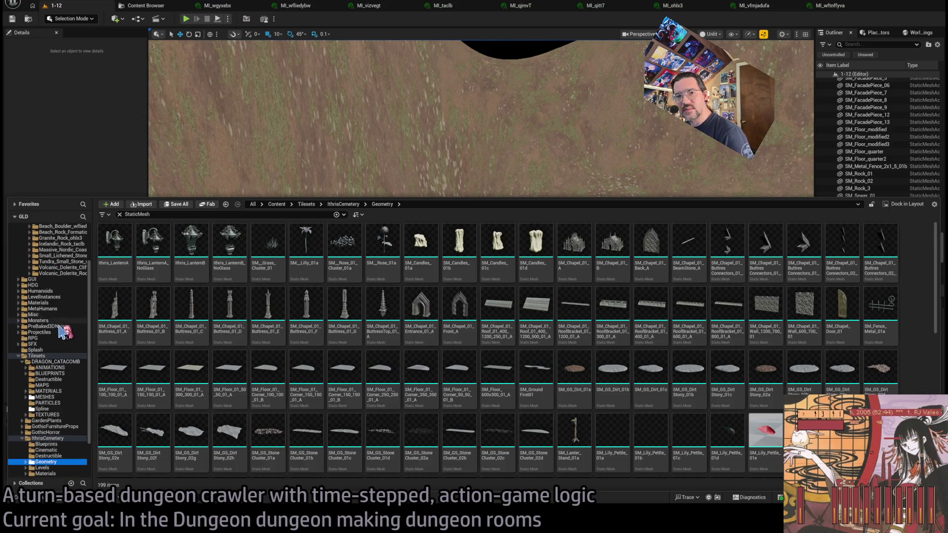
left_click(23, 363)
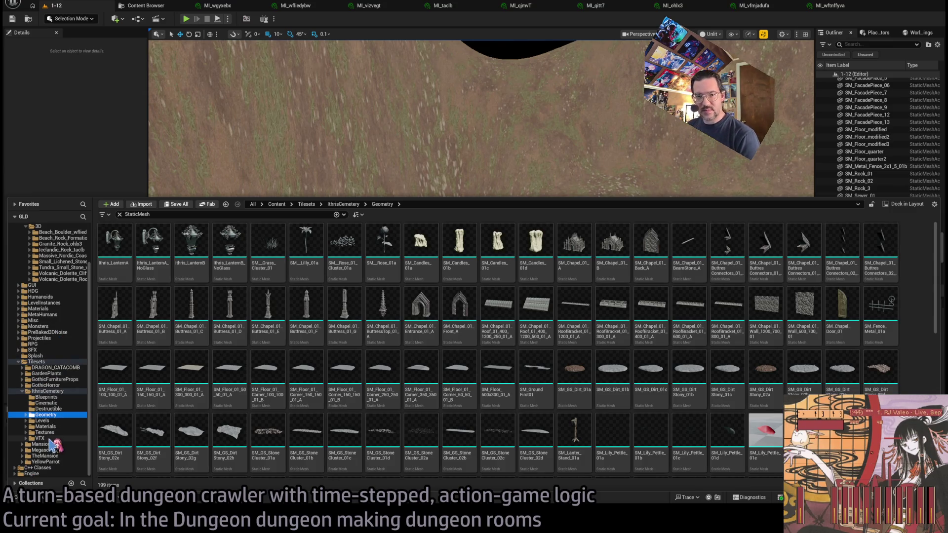
Open Tilesets > Megascans > Materials, clear the StaticMesh filter, and select MegascansVT_Base.
left_click(44, 450)
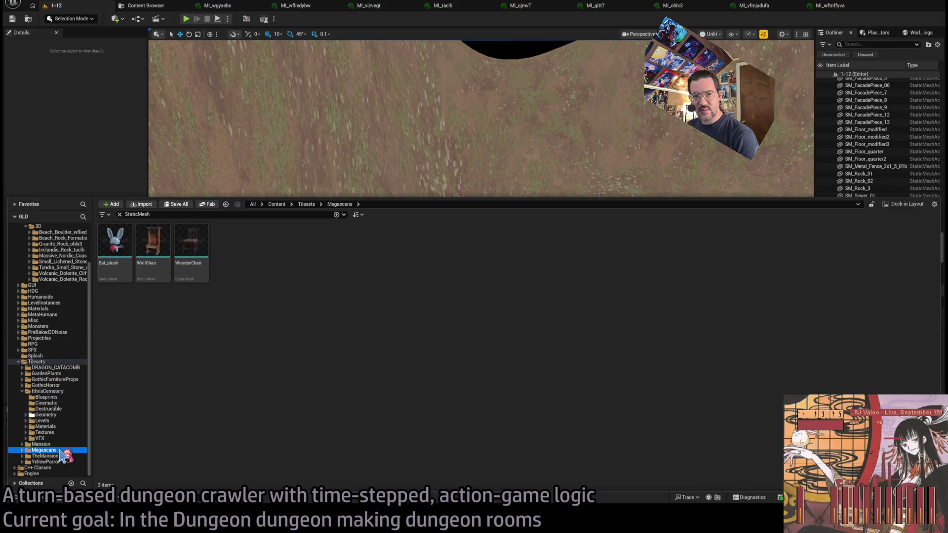
left_click(23, 392)
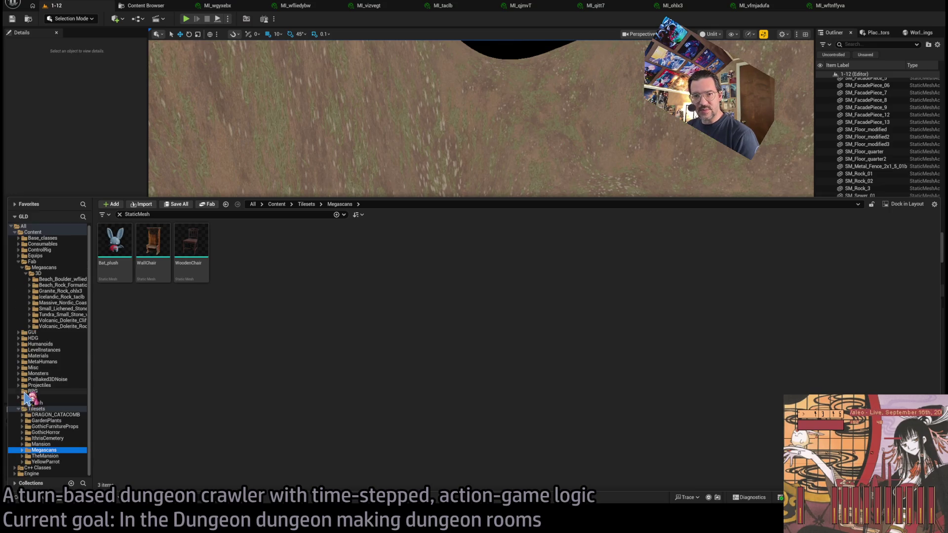
double_click(59, 449)
scroll(59, 446, "down", 2)
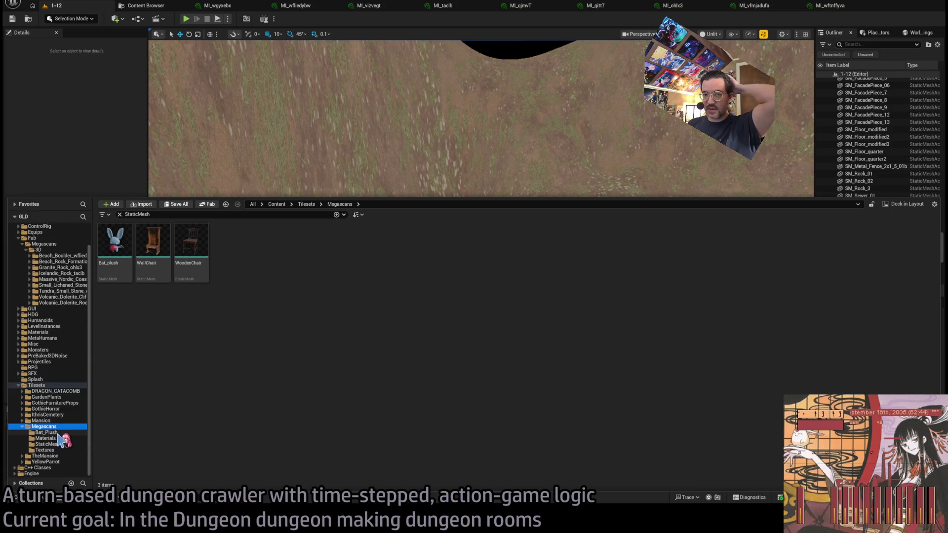
left_click(57, 439)
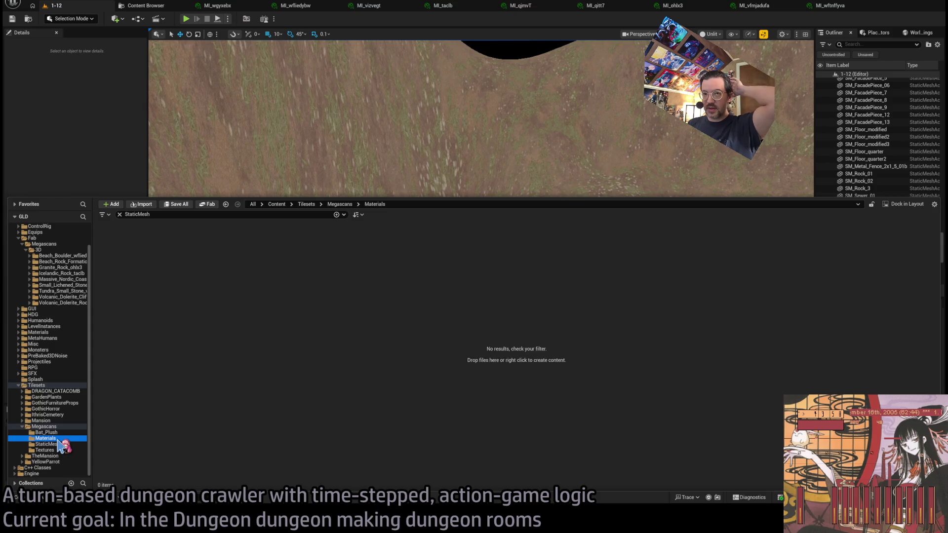
left_click(119, 214)
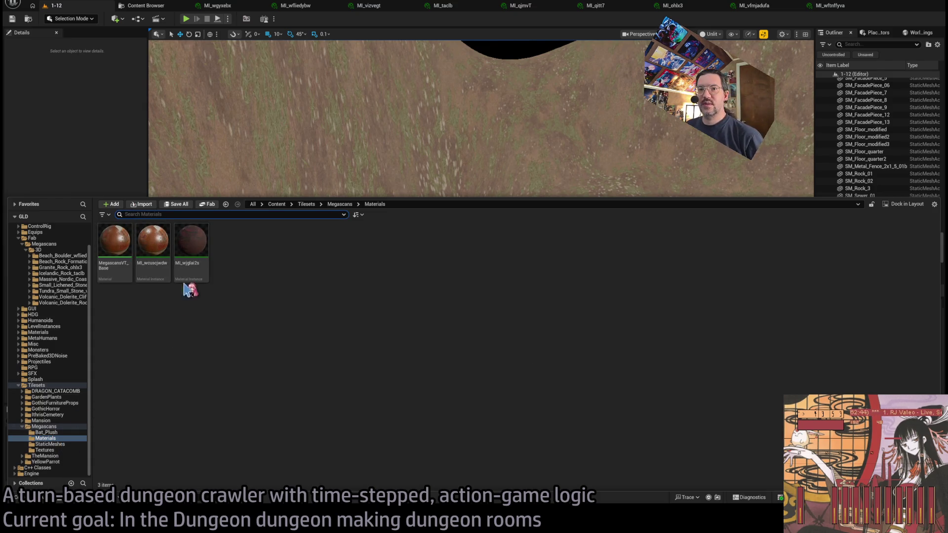
left_click(116, 243)
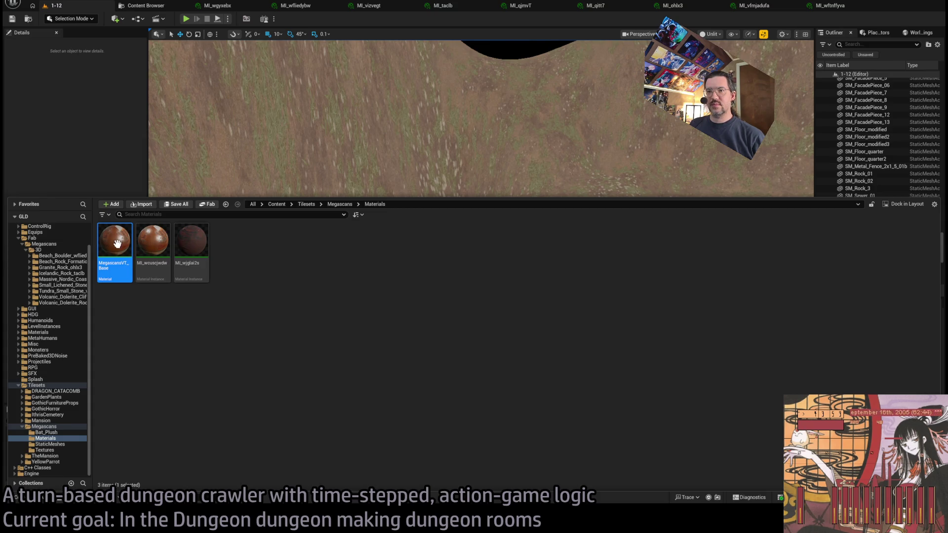
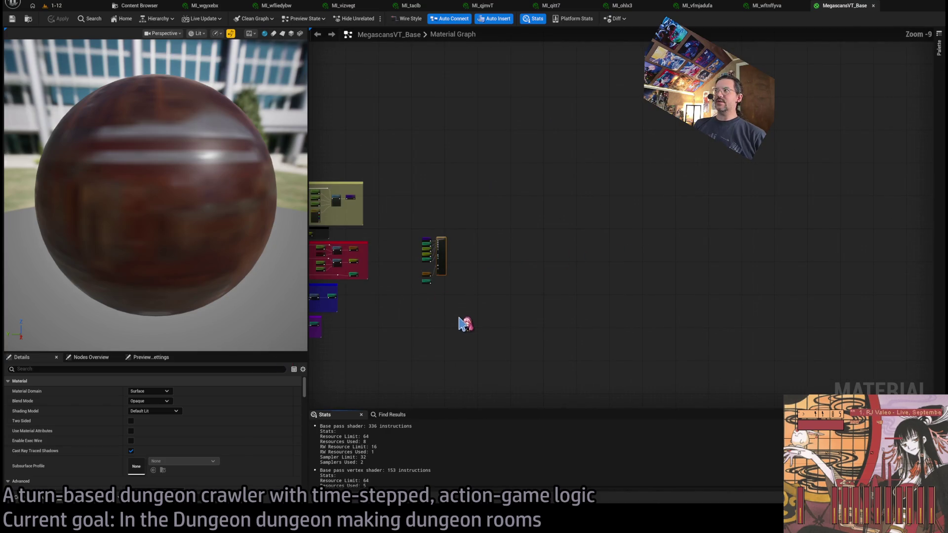
Zoom and pan the MegascansVT_Base graph to view its Base Color, Specular, ORM, Normal and Displacement groups.
scroll(506, 309, "up", 3)
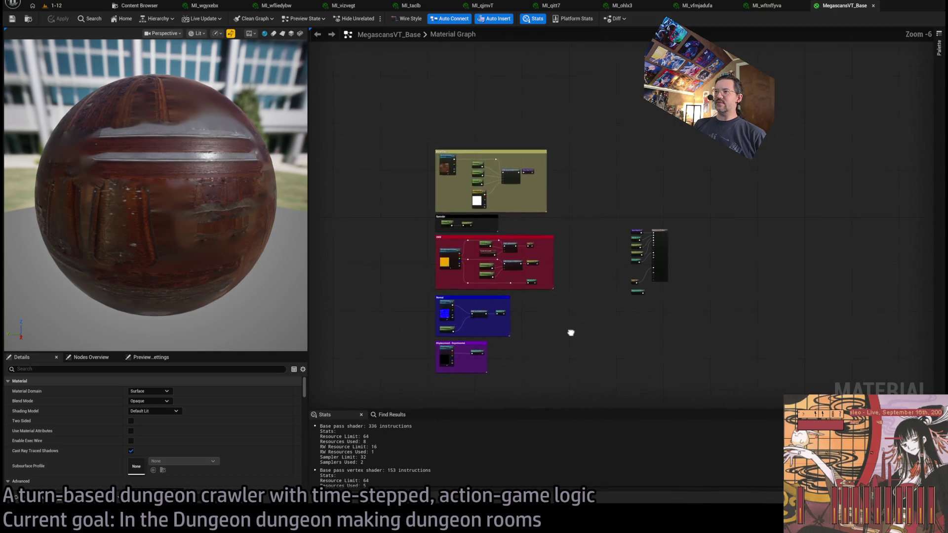
scroll(558, 324, "up", 2)
scroll(499, 318, "down", 1)
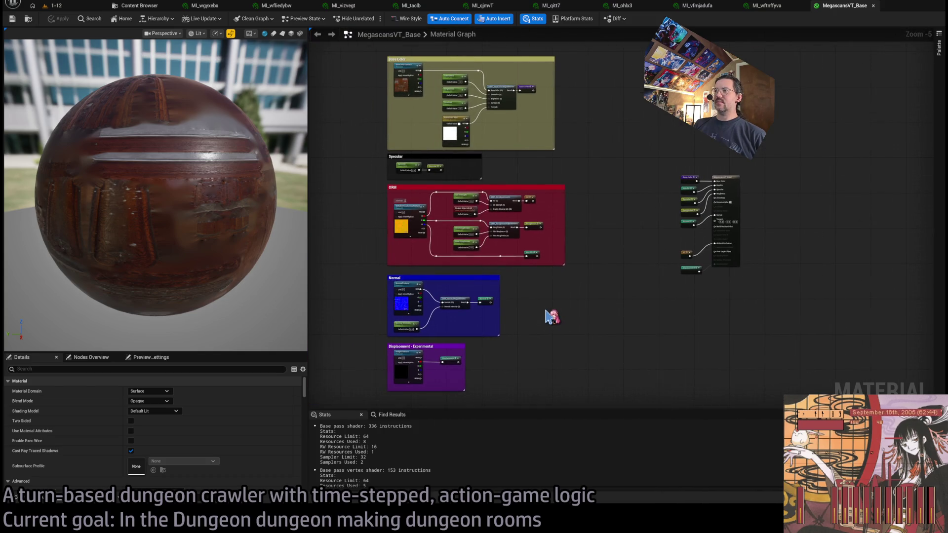
scroll(551, 317, "up", 1)
mouse_move(534, 323)
left_mouse_down()
mouse_move(541, 282)
mouse_move(529, 366)
mouse_move(525, 339)
mouse_move(565, 275)
left_mouse_up()
scroll(533, 388, "down", 1)
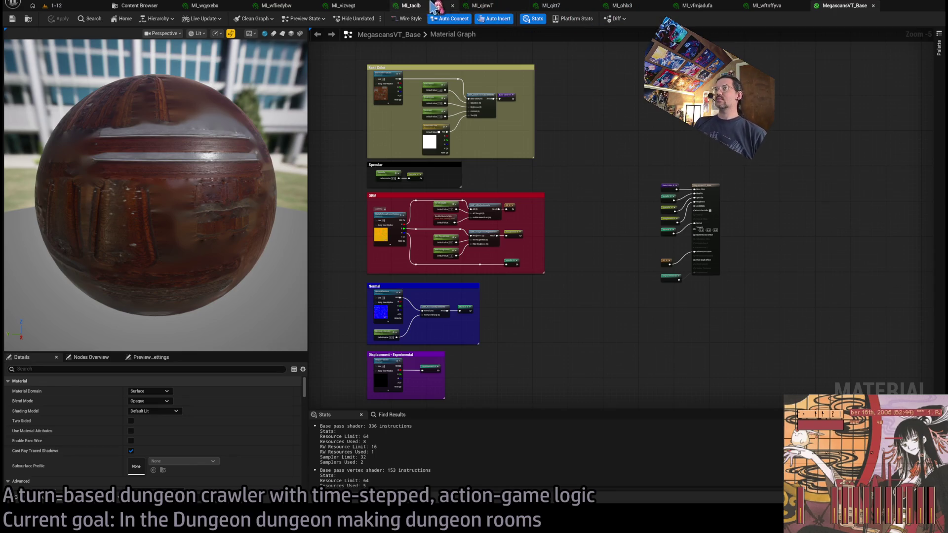
Open M_MS_Base, the parent material of the MI_qitt7 instance.
left_click(711, 11)
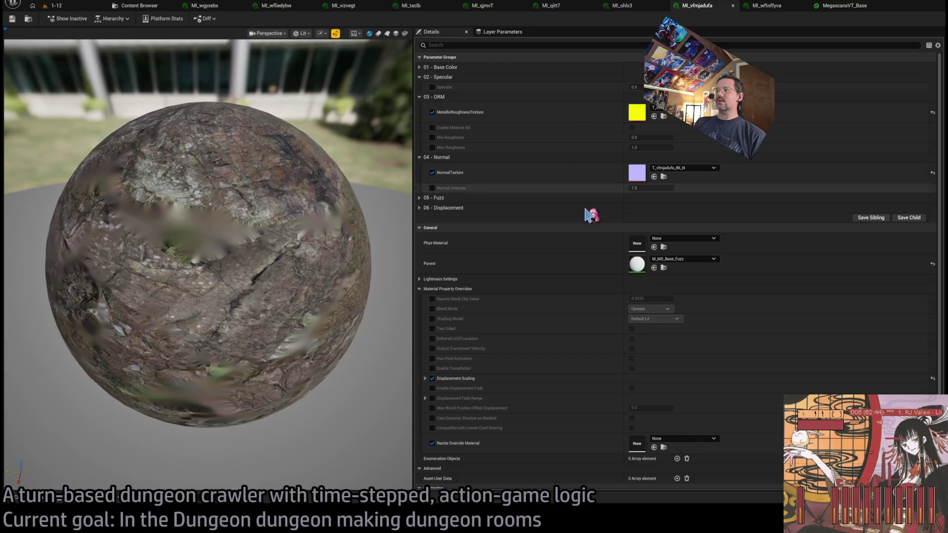
left_click(567, 8)
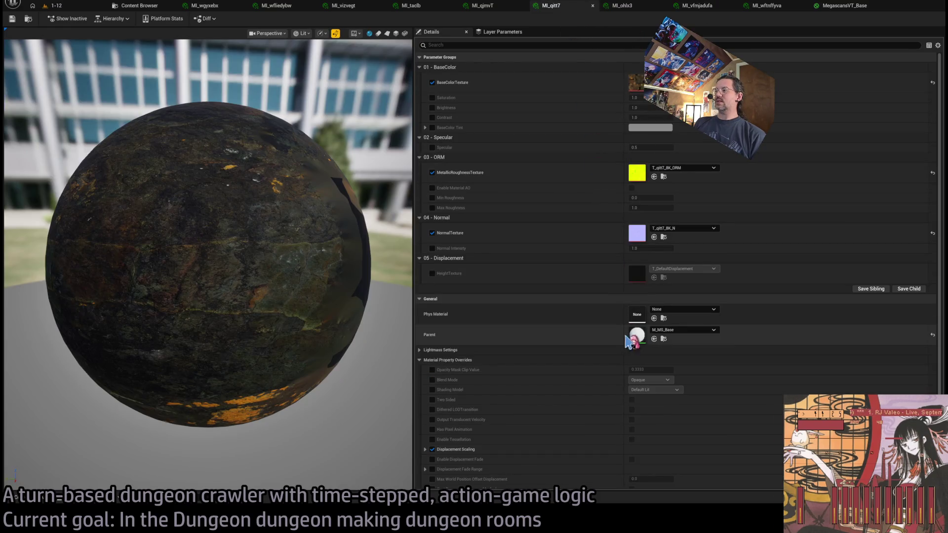
double_click(637, 335)
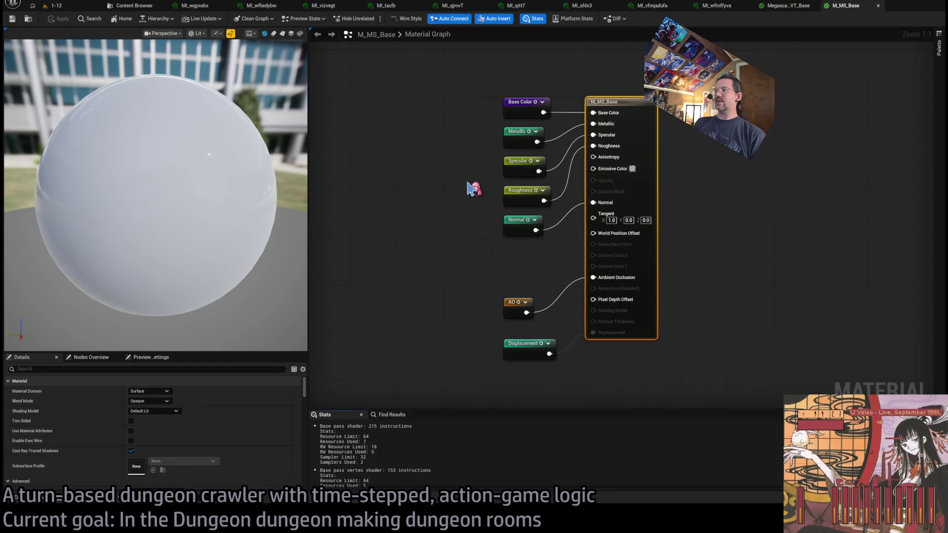
scroll(464, 188, "down", 5)
scroll(612, 197, "up", 1)
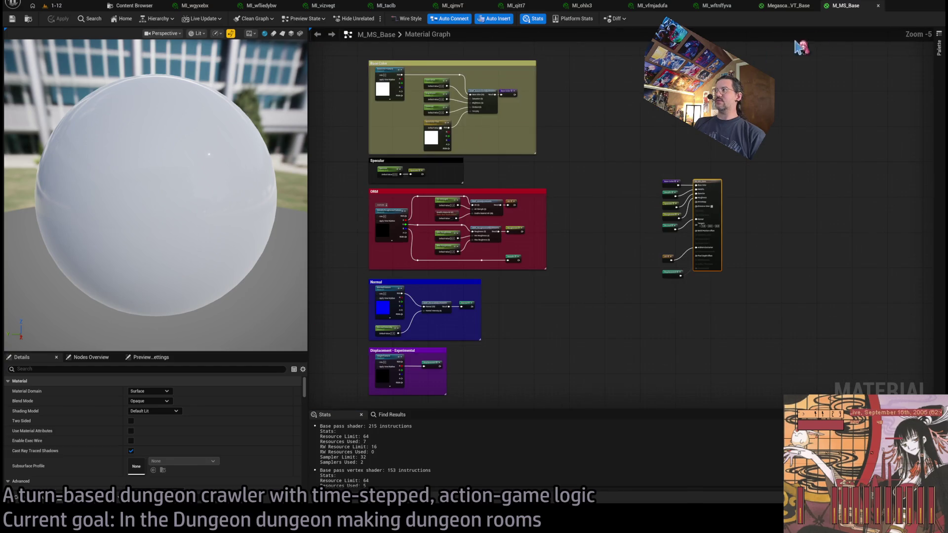
Flip between the M_MS_Base and MegascansVT_Base graphs to compare them, then close M_MS_Base.
left_click(789, 5)
left_click(839, 7)
left_click(795, 7)
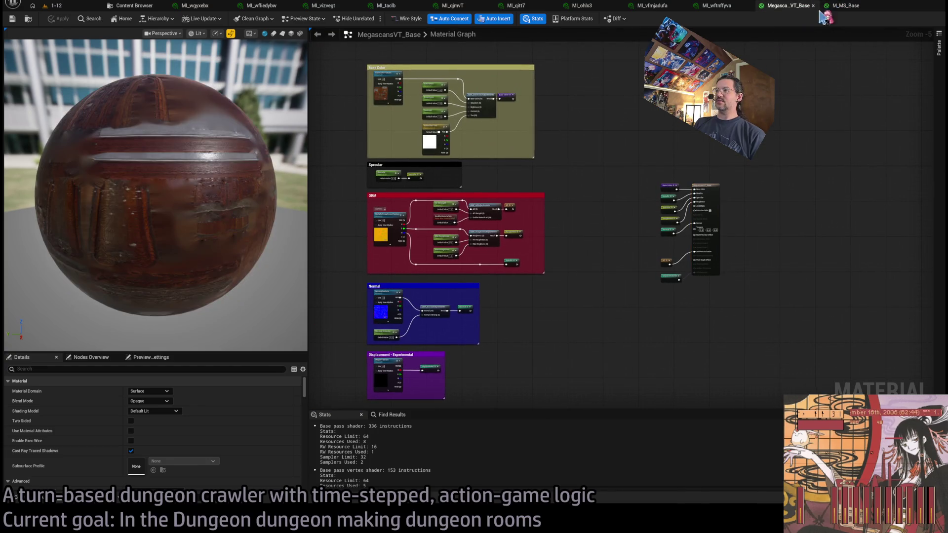
left_click(844, 7)
left_click(797, 7)
left_click(842, 7)
left_click(790, 7)
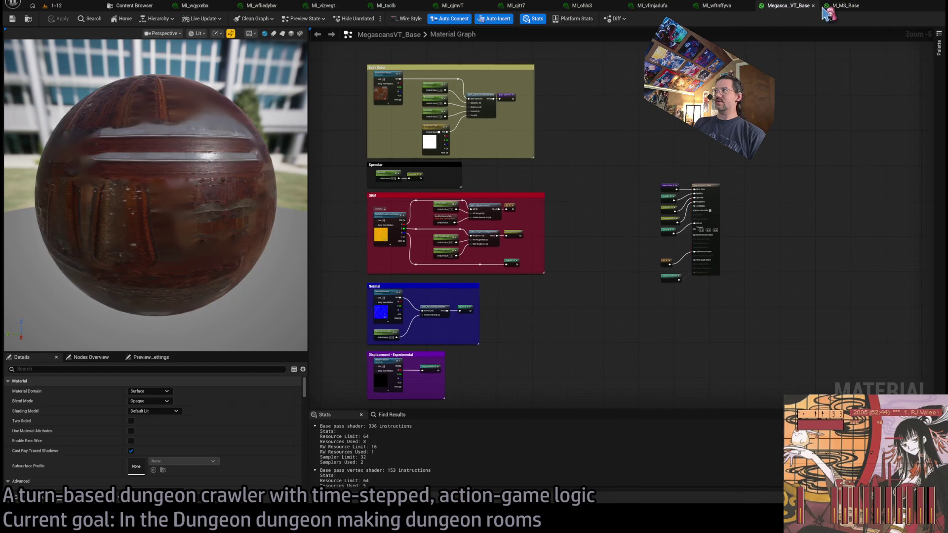
left_click(845, 7)
left_click(792, 6)
left_click(856, 8)
left_click(790, 5)
left_click(844, 5)
left_click(790, 5)
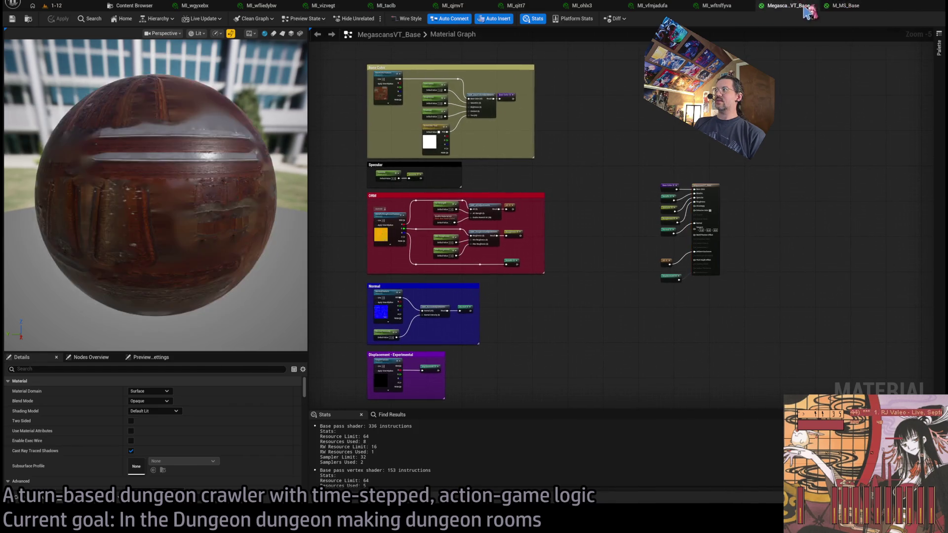
left_click(845, 6)
left_click(790, 5)
left_click(845, 5)
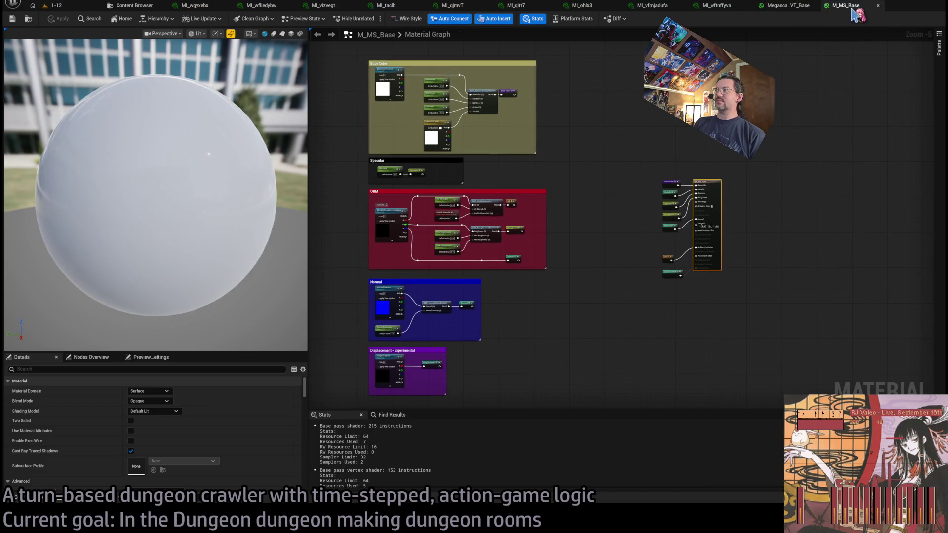
middle_click(854, 14)
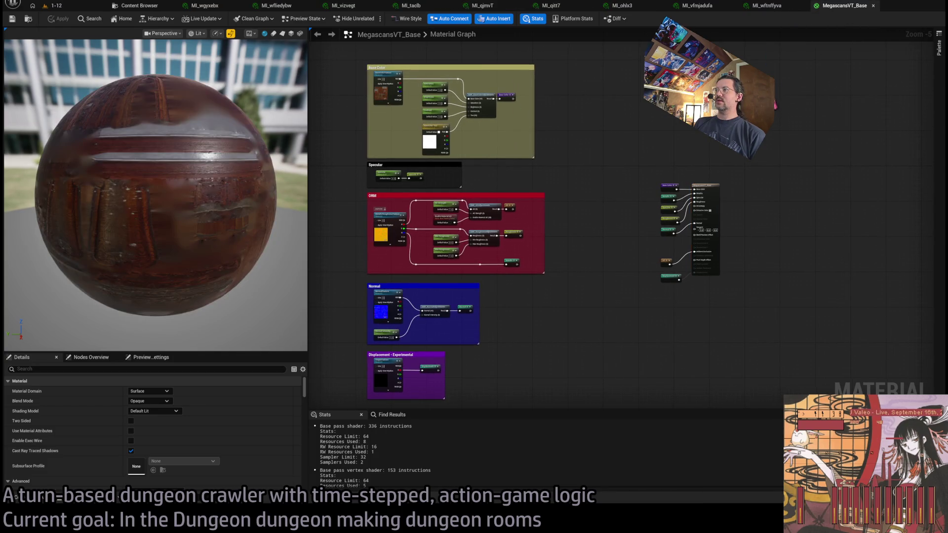
Locate MI_vfmjadufa's parent M_MS_Base_Fuzz in the Fab Content/Materials/Standard folder.
left_click(638, 9)
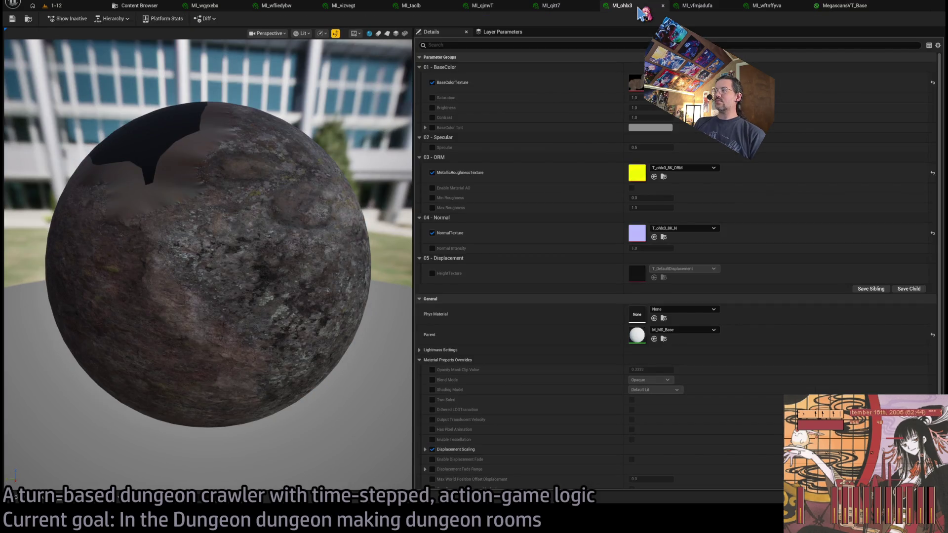
left_click(711, 8)
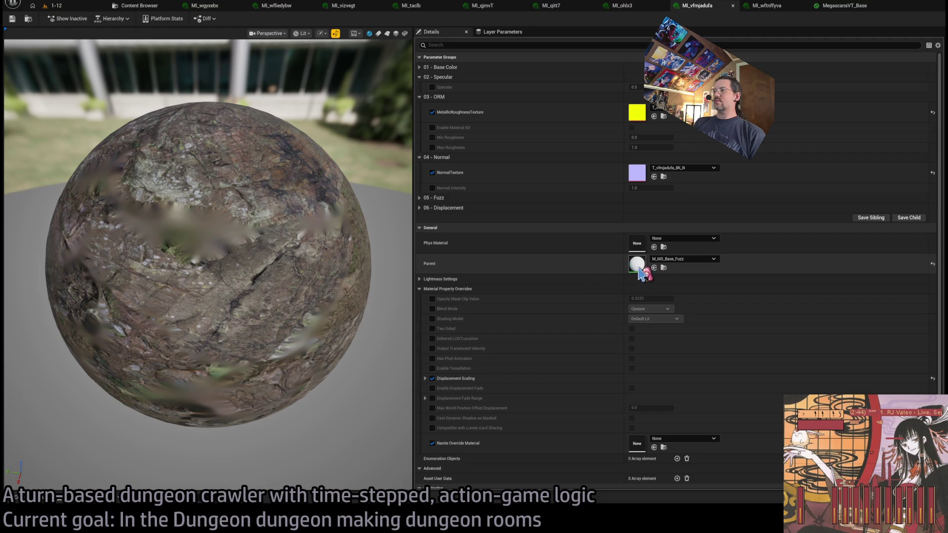
left_click(664, 268)
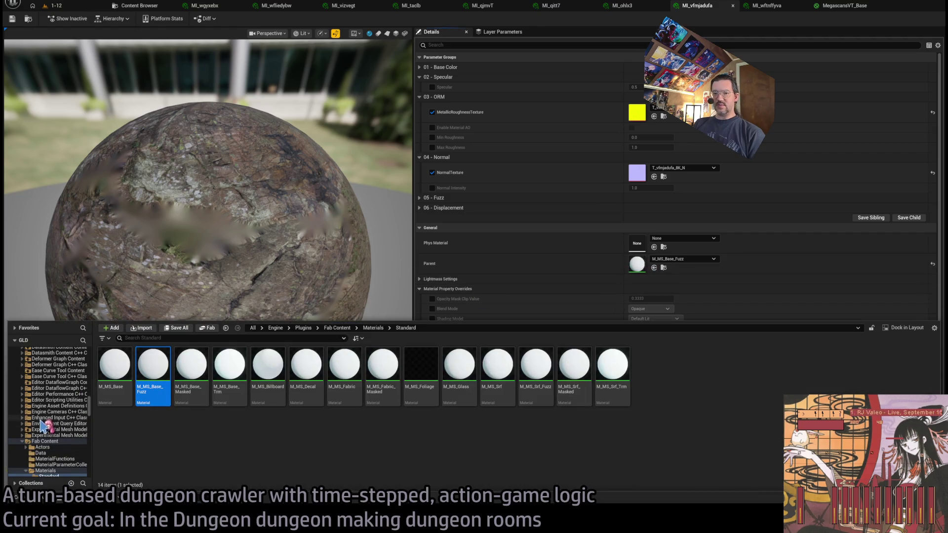
Copy M_MS_Base_Fuzz into the project's Tilesets/Megascans/Materials folder.
scroll(42, 426, "down", 15)
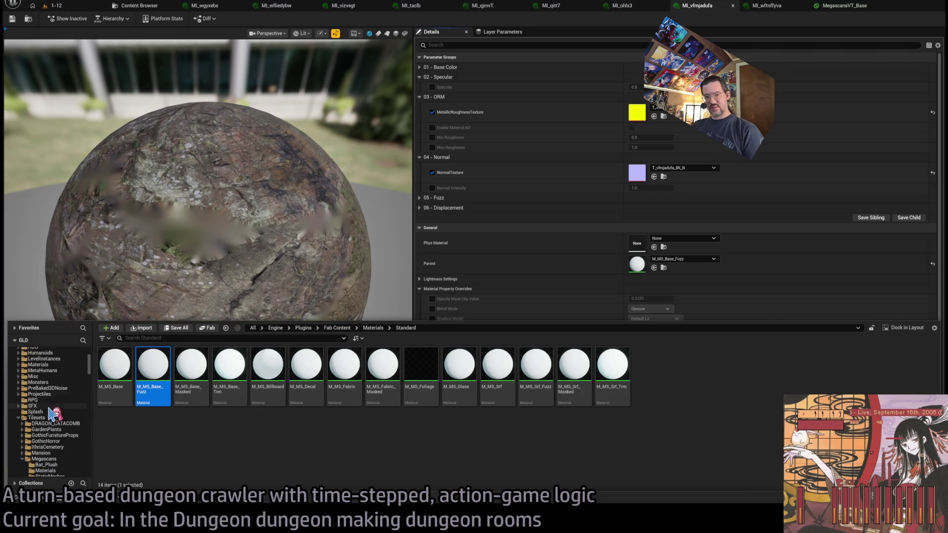
scroll(49, 411, "down", 3)
left_click_drag(159, 364, 129, 399)
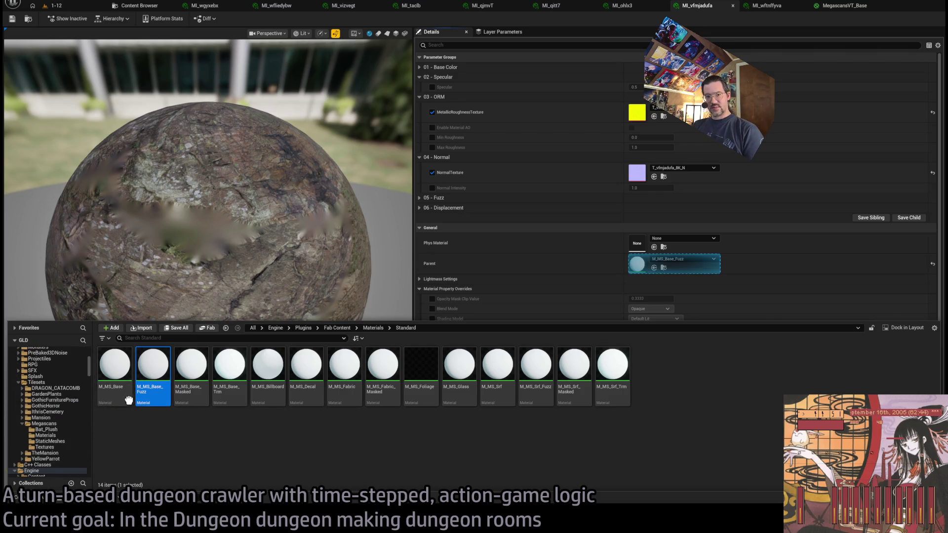
left_click_drag(70, 432, 64, 443)
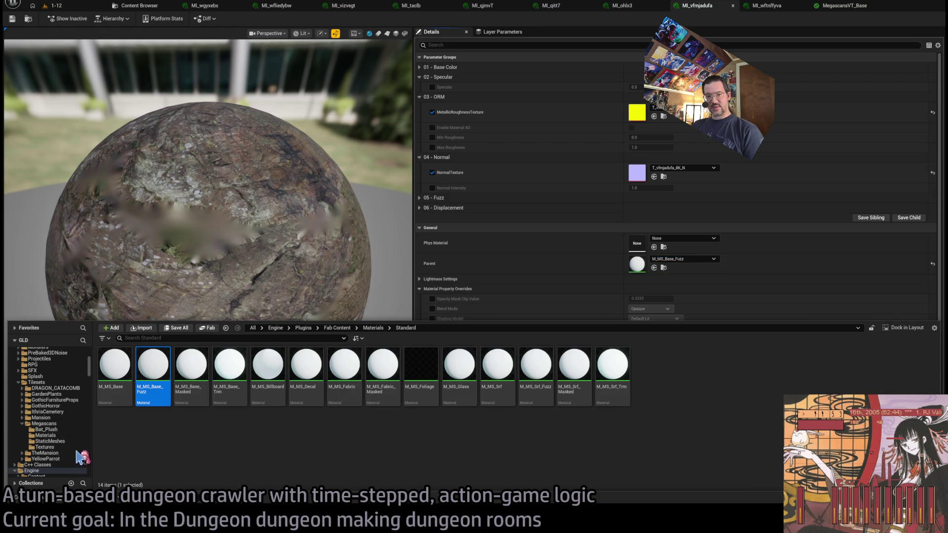
left_click(55, 436)
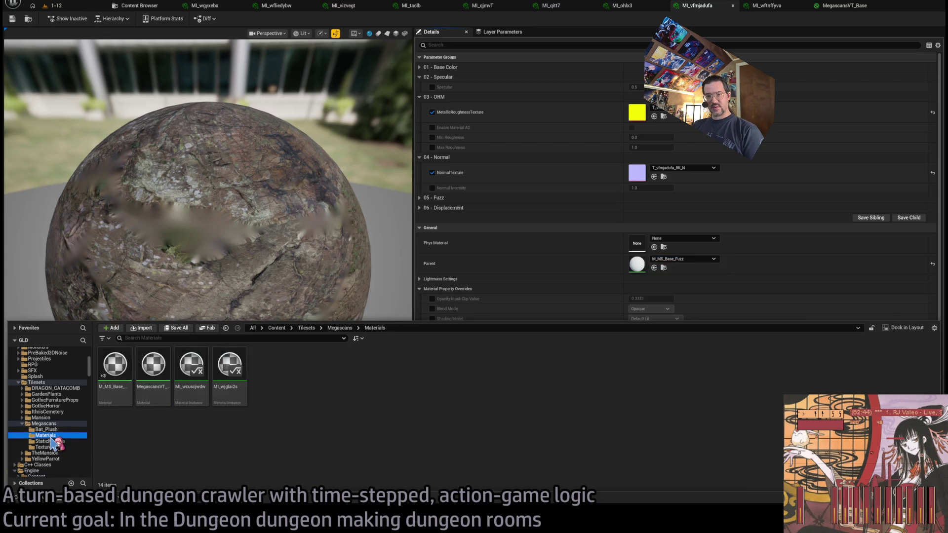
Rename the copied material to MegascansVT_Base_Fuzz.
key("F2")
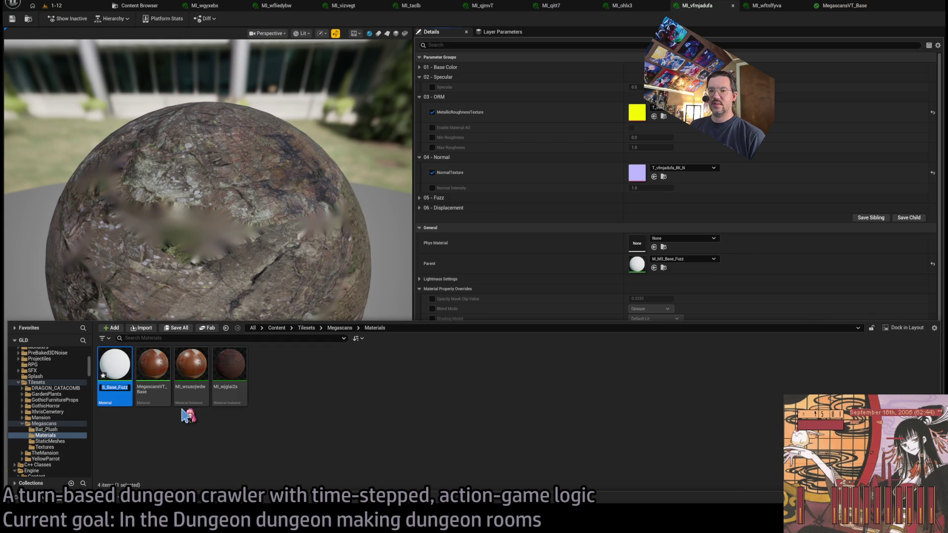
type("MegascansVT_Base")
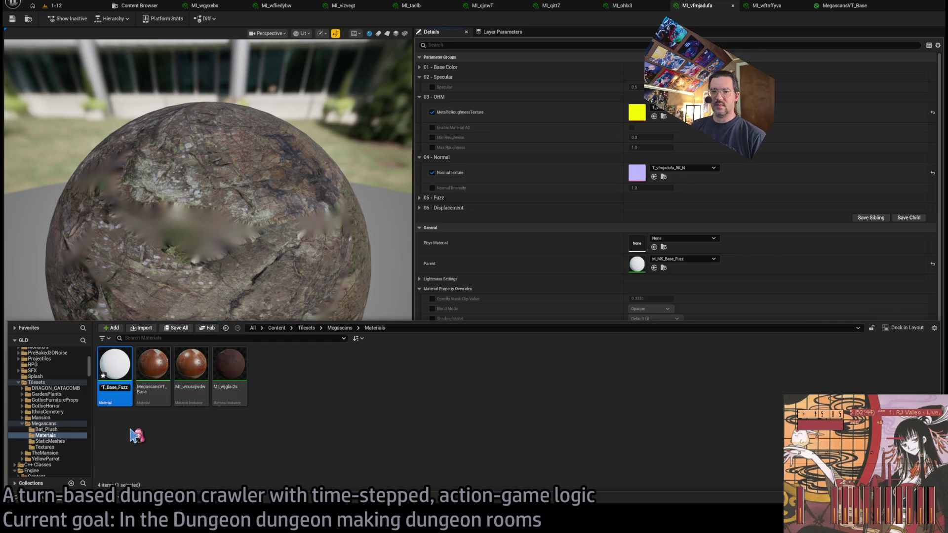
key("Return")
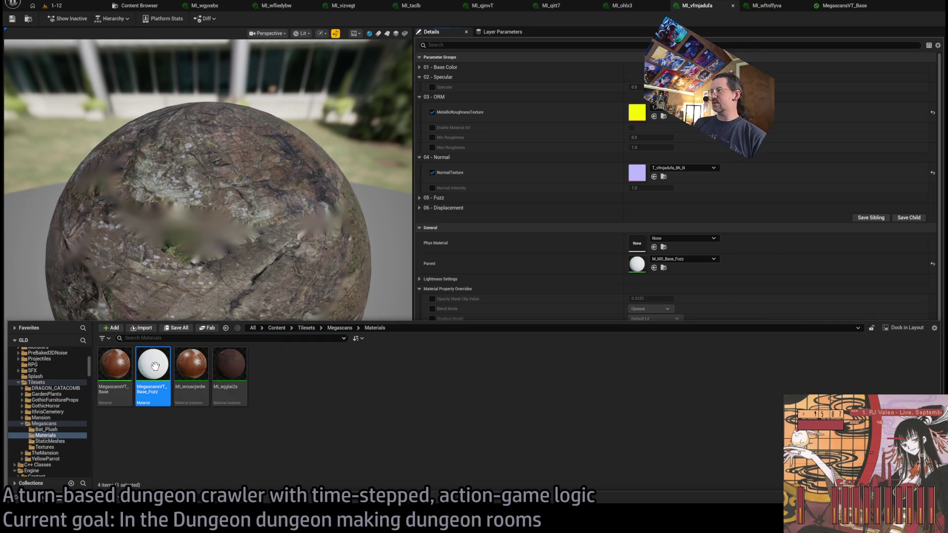
Set MegascansVT_Base_Fuzz's BaseColorTexture to the same wooden virtual texture as MegascansVT_Base.
double_click(153, 368)
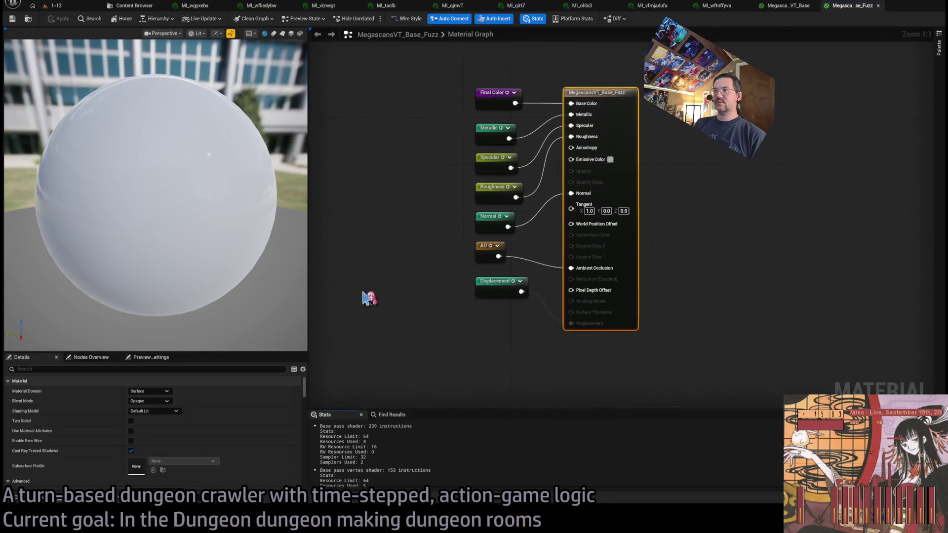
scroll(534, 54, "up", 3)
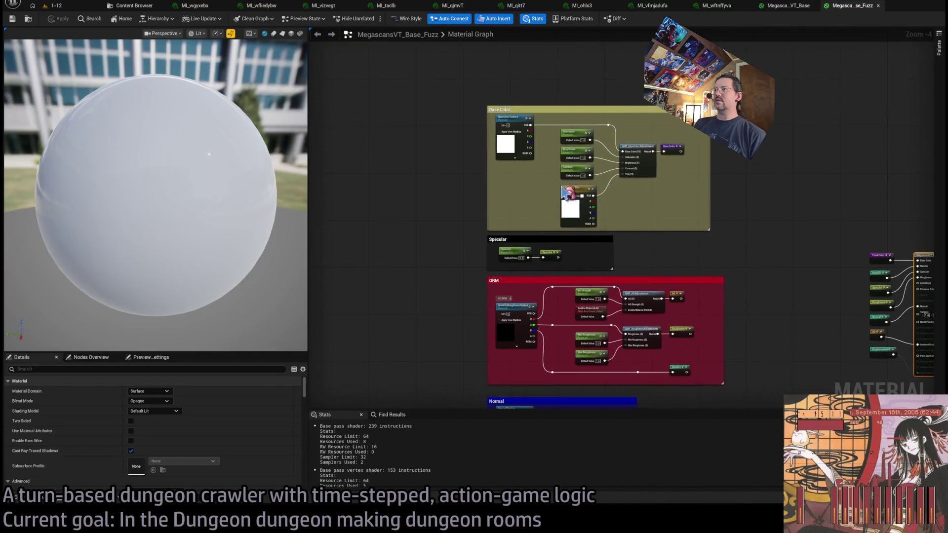
left_click(495, 152)
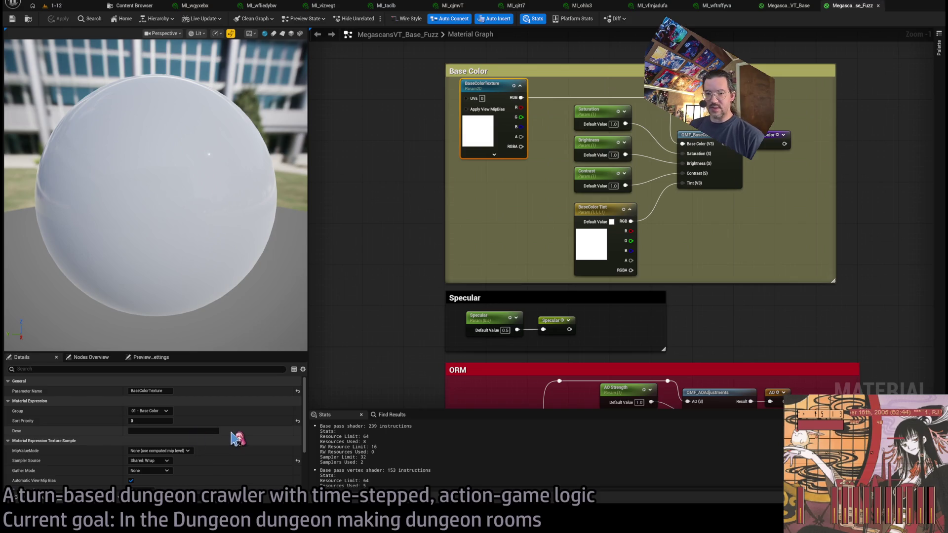
scroll(220, 430, "down", 3)
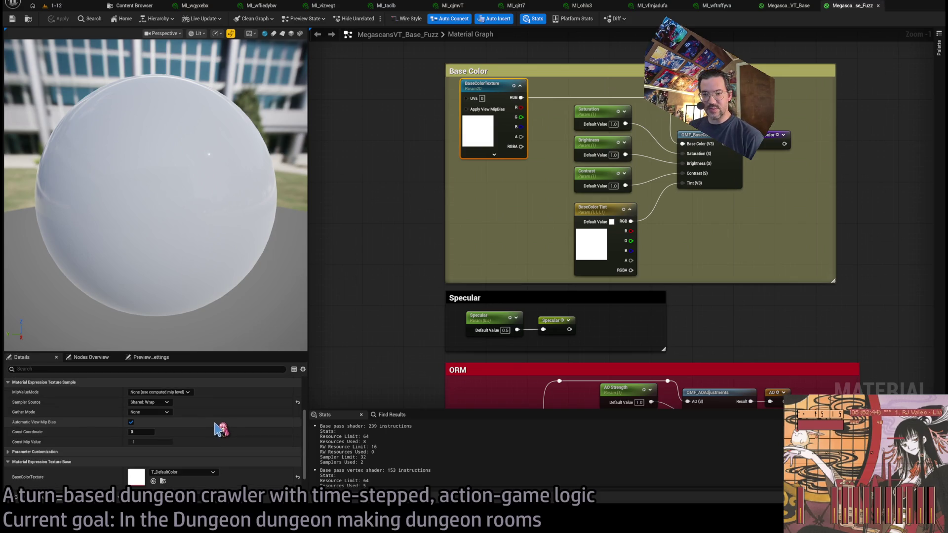
scroll(217, 430, "down", 1)
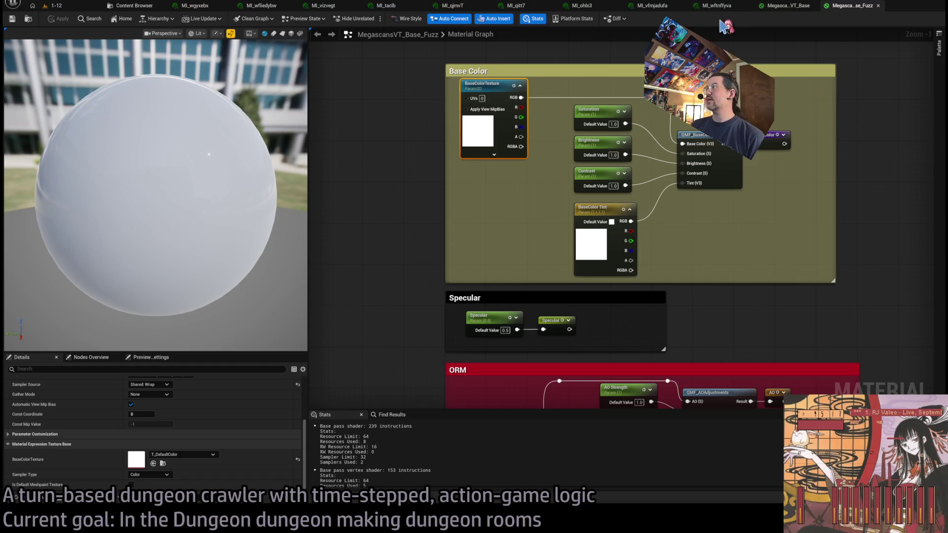
left_click(789, 6)
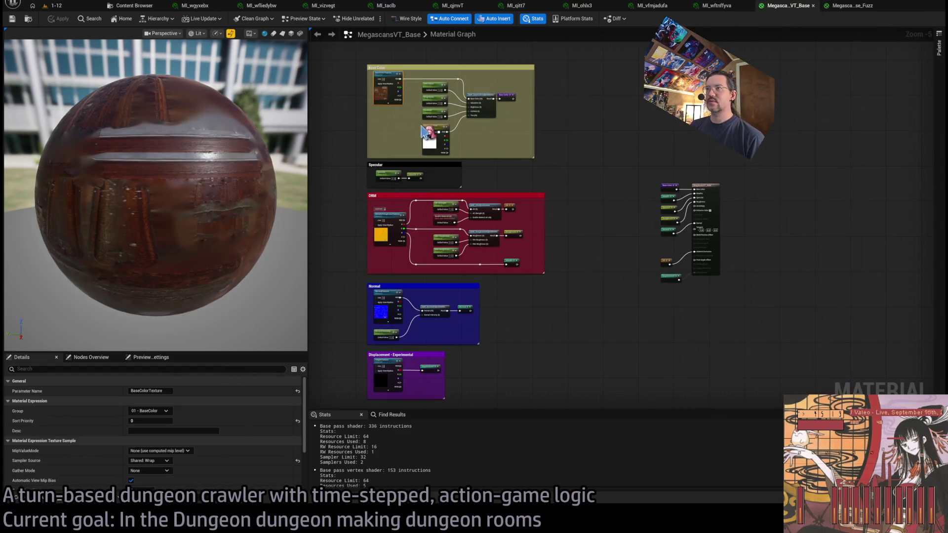
scroll(123, 439, "down", 4)
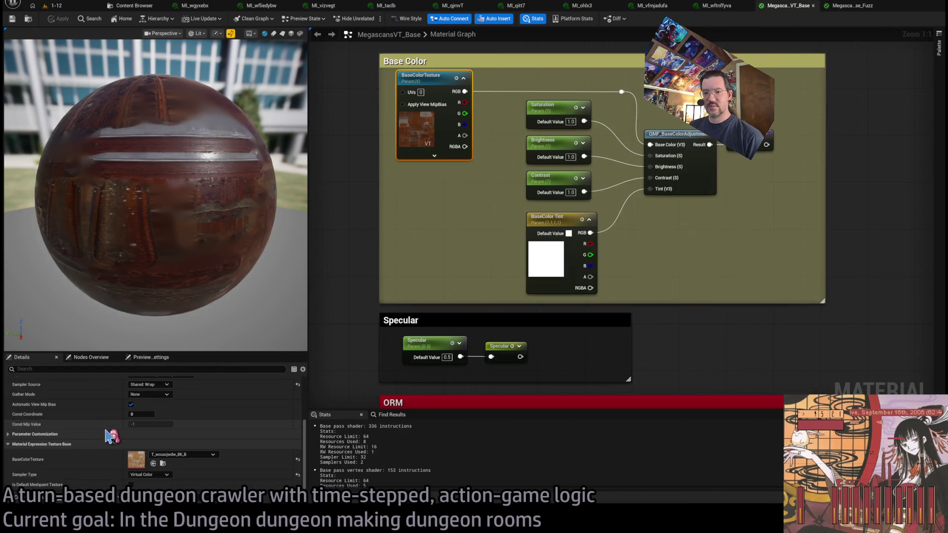
left_click(840, 6)
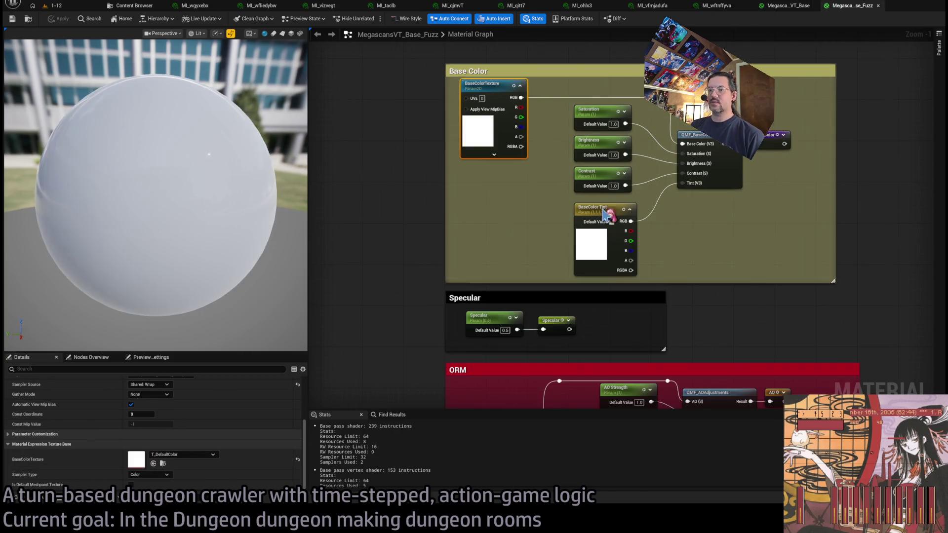
left_click(107, 466, "shift")
Check which texture MegascansVT_Base's MetallicRoughnessTexture uses in its ORM group.
mouse_move(525, 203)
left_mouse_down()
mouse_move(542, 140)
mouse_move(536, 93)
left_mouse_up()
left_click(786, 6)
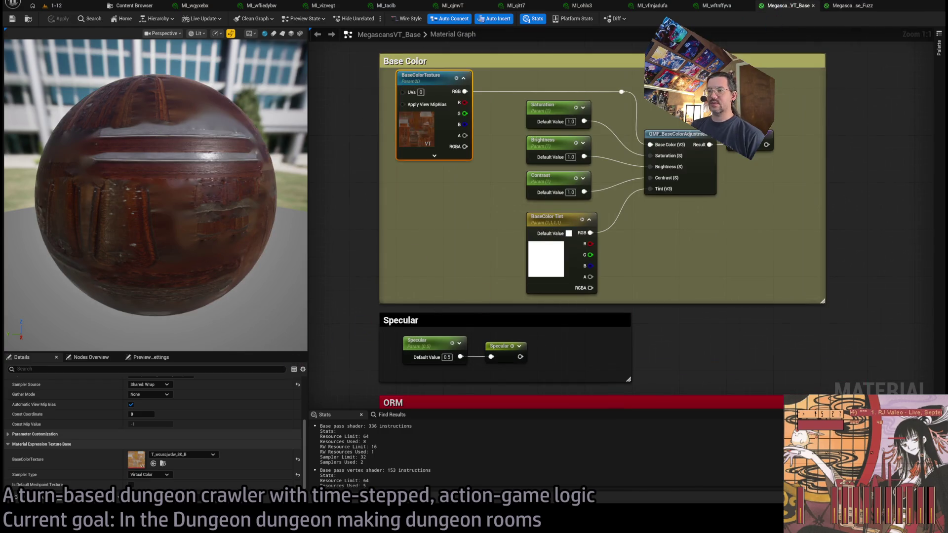
left_click_drag(467, 292, 481, 65)
left_click(460, 226)
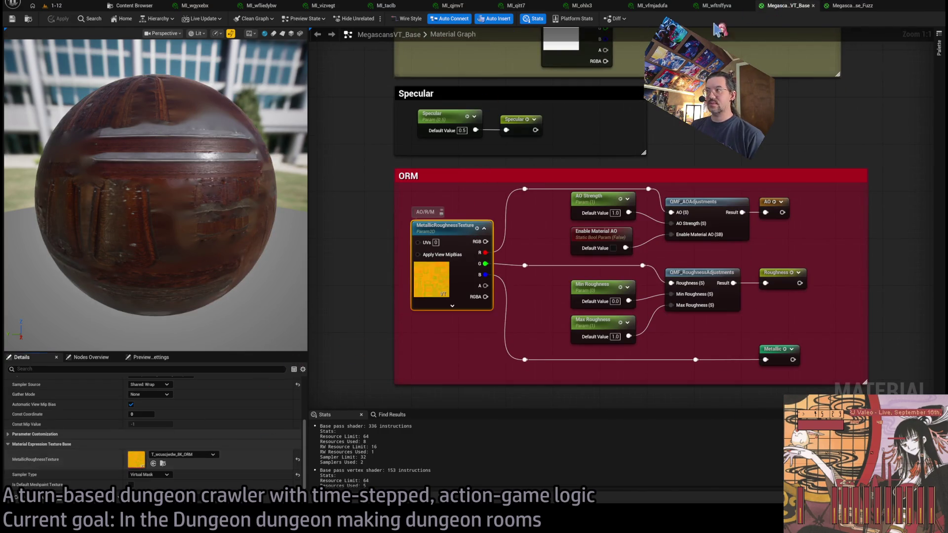
Match the Fuzz material's MetallicRoughnessTexture and NormalTexture to MegascansVT_Base's virtual ORM and 8K normal textures.
left_click(850, 7)
left_click(500, 309)
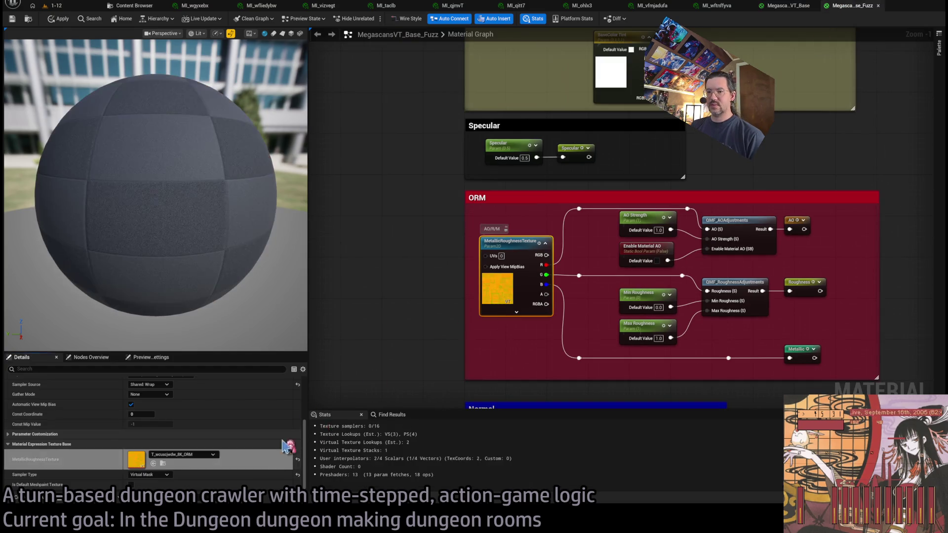
left_click_drag(522, 345, 493, 183)
mouse_move(513, 272)
left_mouse_down()
mouse_move(556, 239)
mouse_move(553, 220)
left_mouse_up()
left_click(495, 239)
left_click(789, 6)
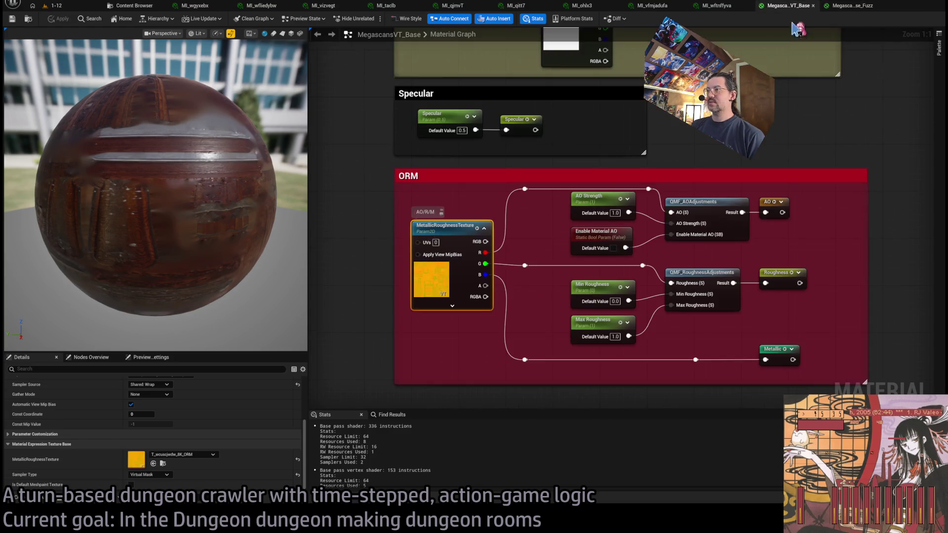
left_click_drag(558, 306, 553, 126)
left_click_drag(464, 291, 459, 217)
left_click(474, 147)
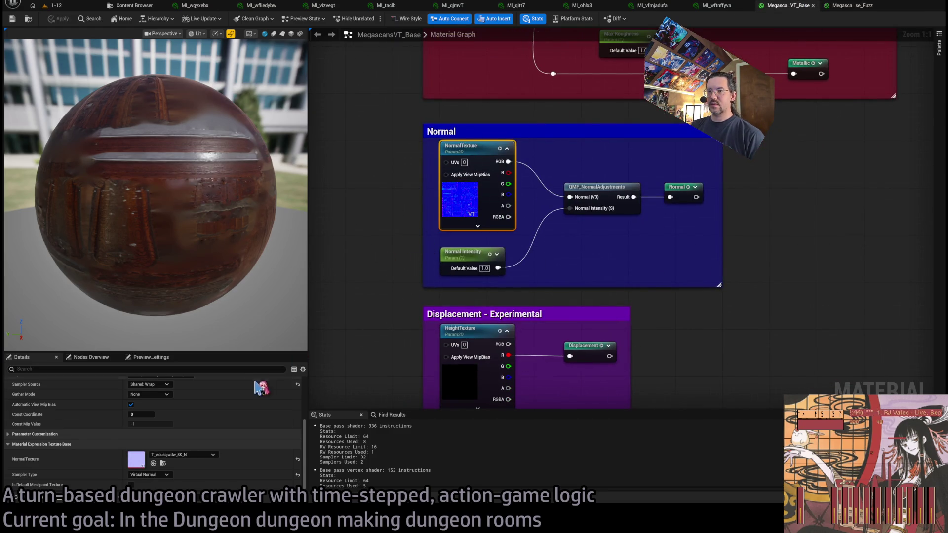
Inspect the default texture of the Fuzz material's FuzzTexture parameter.
left_click(838, 6)
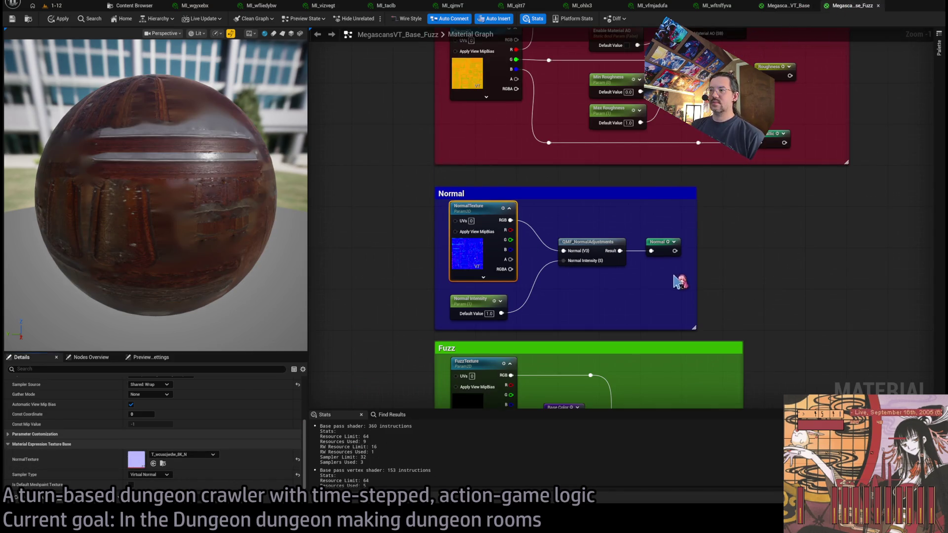
left_click_drag(673, 275, 543, 230)
left_click(529, 232)
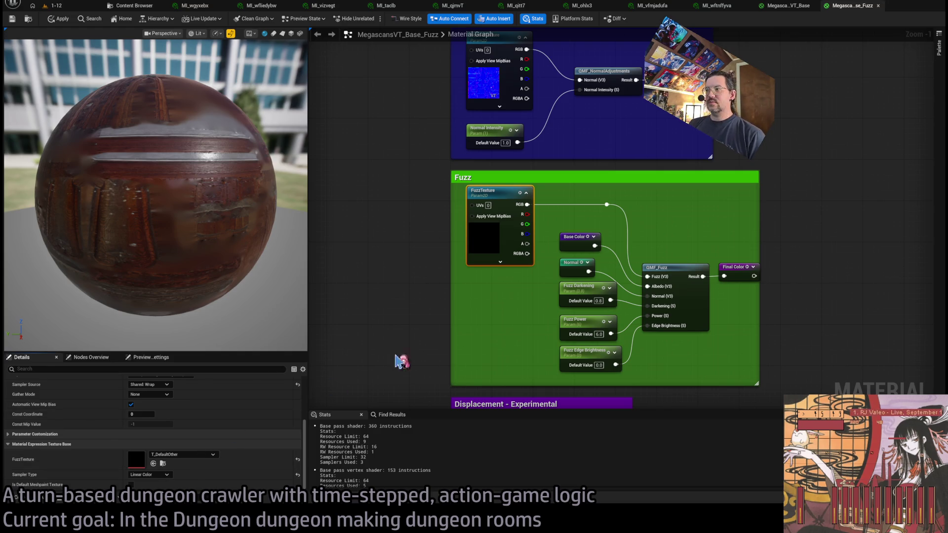
Compare the Normal and Displacement groups of both materials, then centre the Fuzz group's QMF_Fuzz node.
left_click_drag(464, 340, 459, 178)
left_click(789, 6)
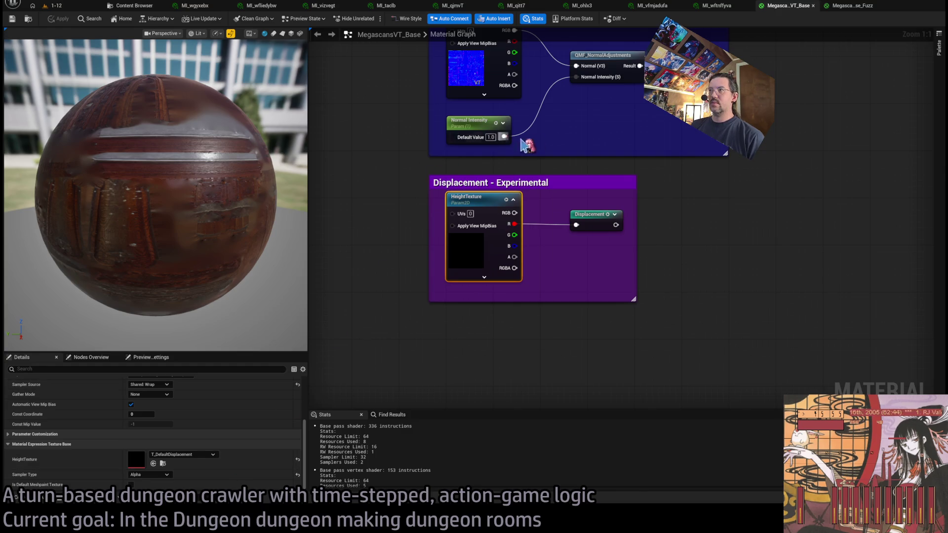
mouse_move(559, 139)
left_mouse_down()
mouse_move(550, 236)
mouse_move(566, 203)
left_mouse_up()
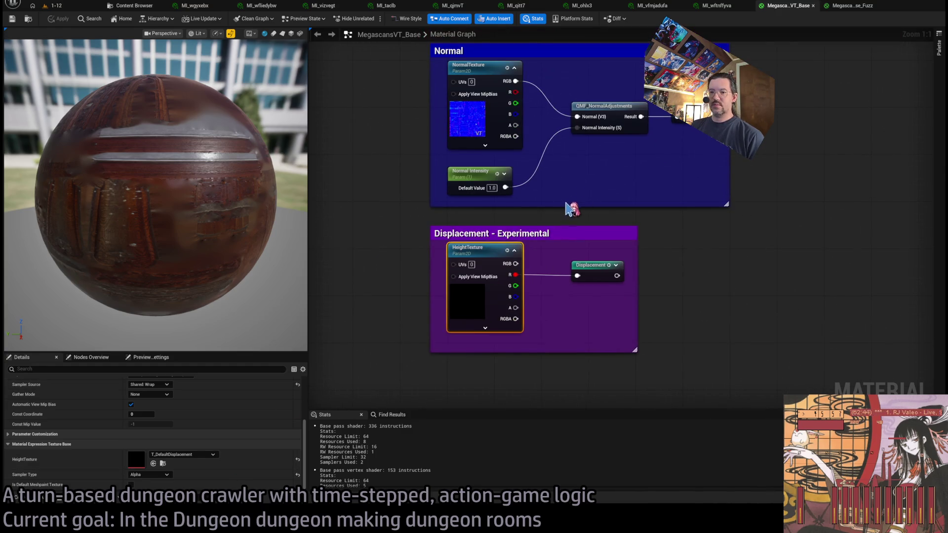
left_click(853, 6)
left_click_drag(563, 287, 531, 351)
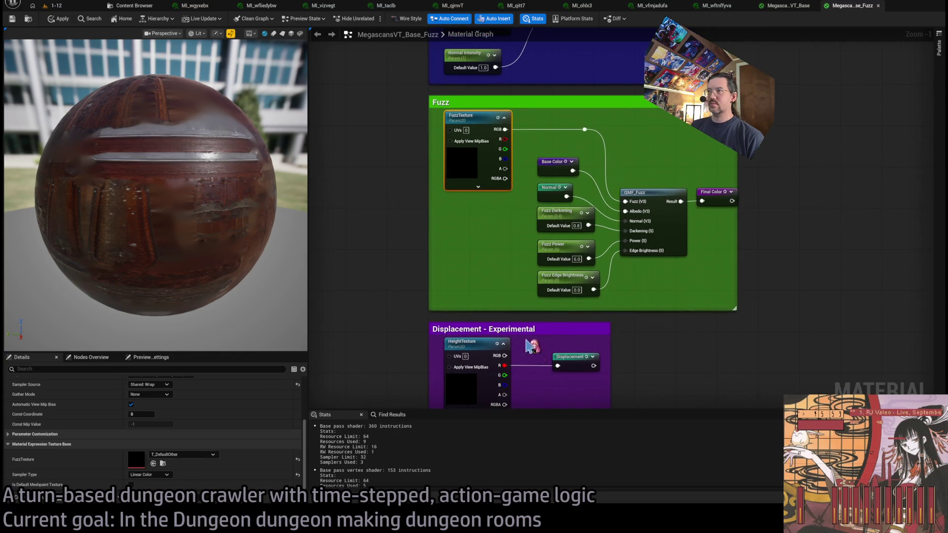
left_click_drag(498, 242, 471, 254)
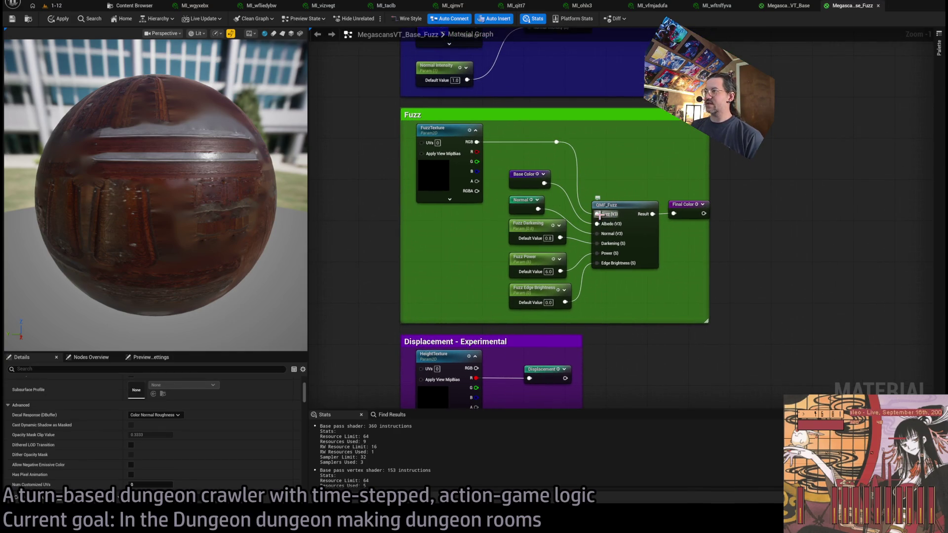
left_click_drag(704, 254, 666, 257)
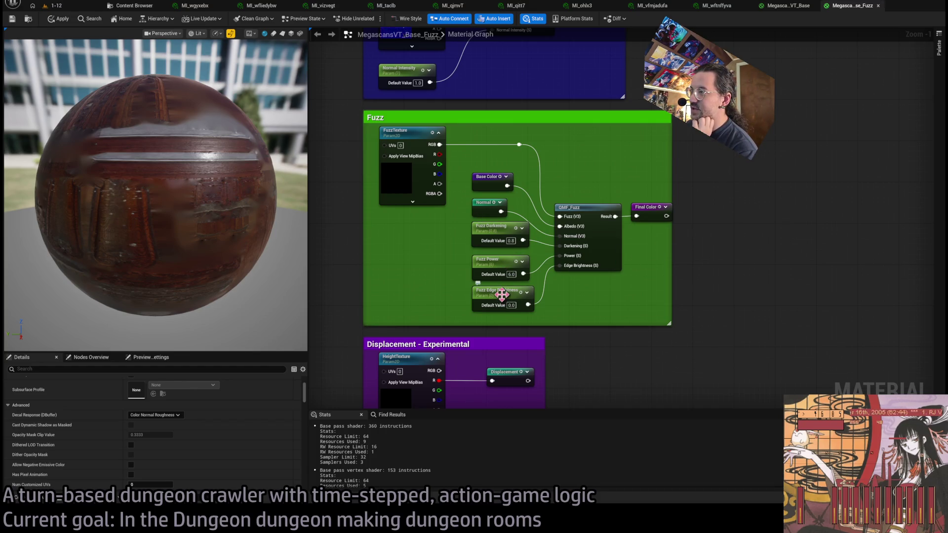
Open the QMF_Fuzz material function and select its FuzzyShading node.
left_click(593, 207)
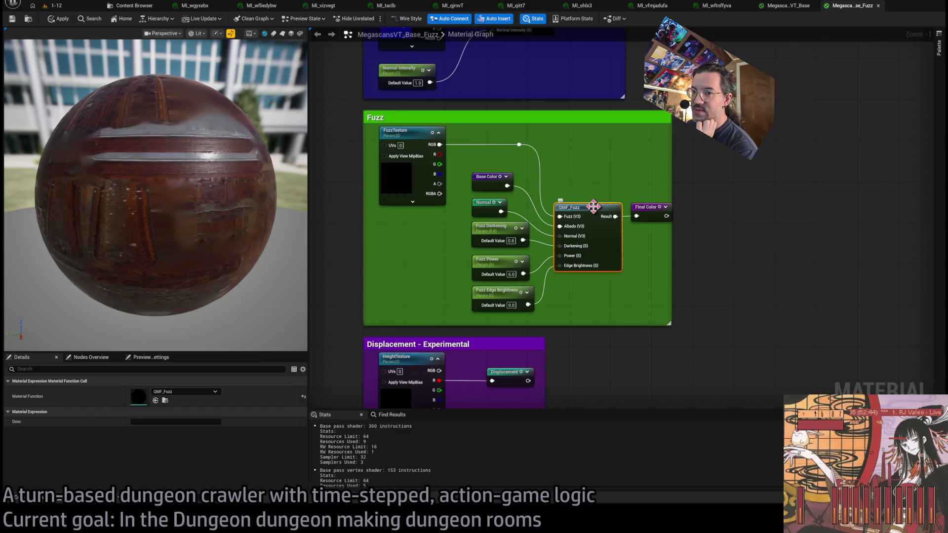
double_click(623, 222)
scroll(642, 277, "down", 4)
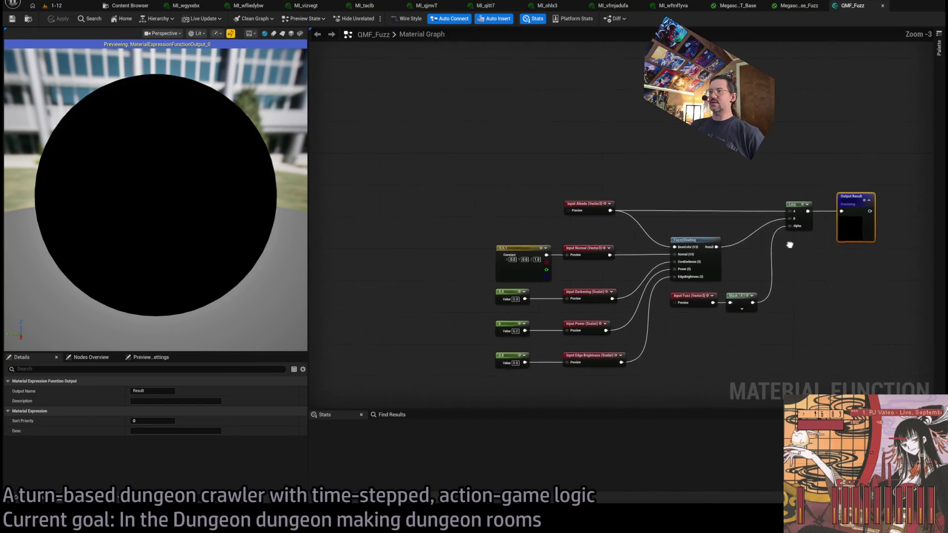
scroll(642, 281, "up", 2)
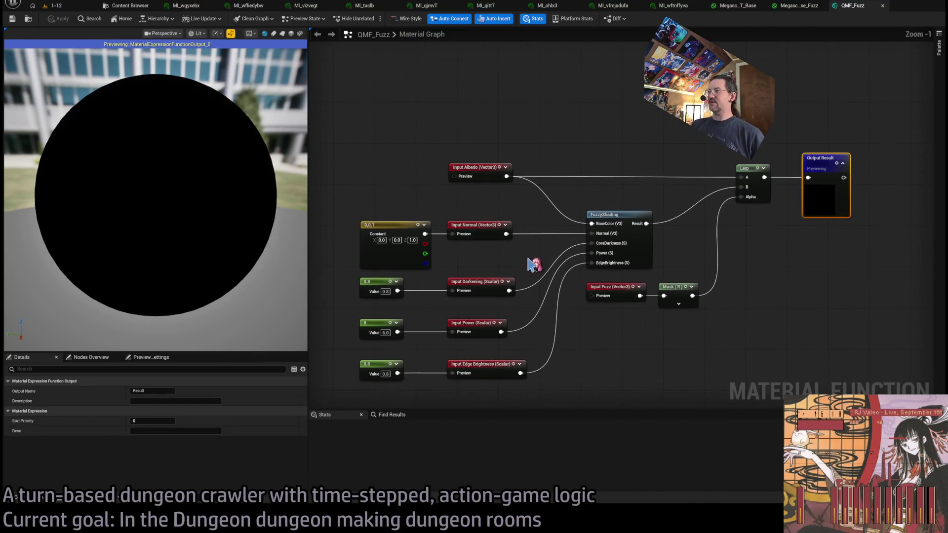
left_click(623, 216)
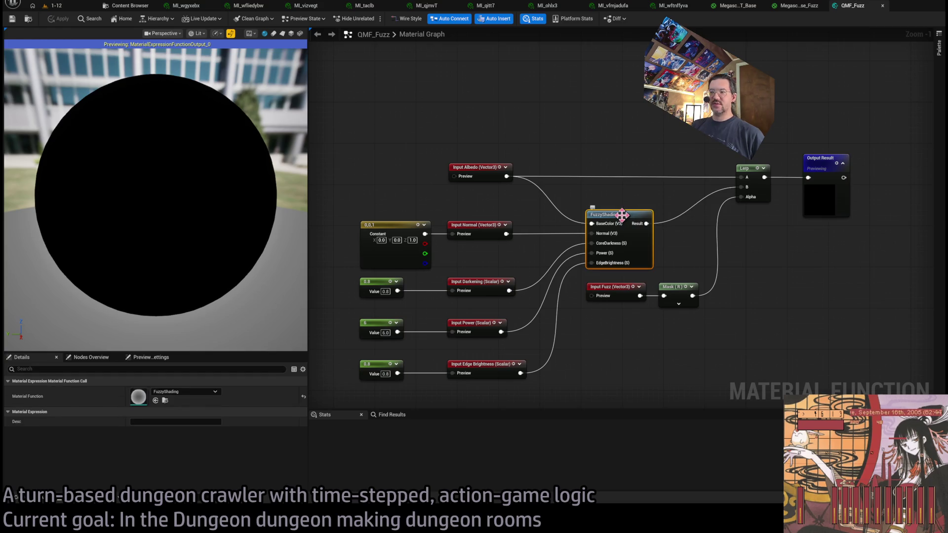
double_click(621, 214)
scroll(629, 218, "down", 4)
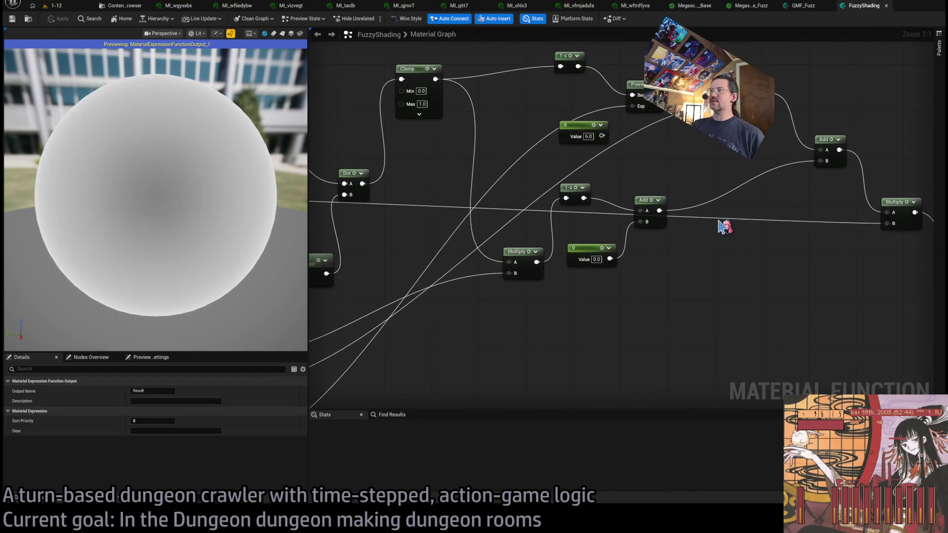
scroll(814, 209, "up", 2)
scroll(583, 330, "up", 1)
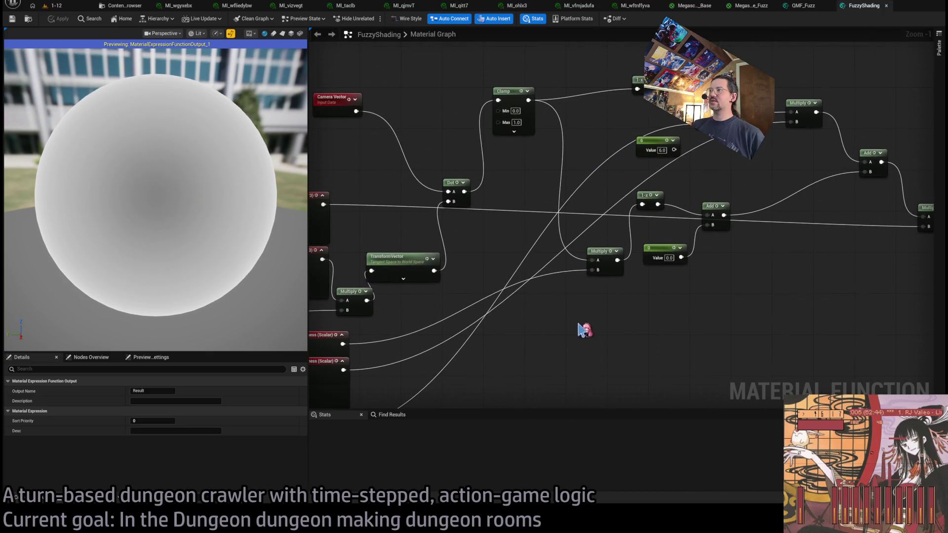
scroll(691, 326, "down", 2)
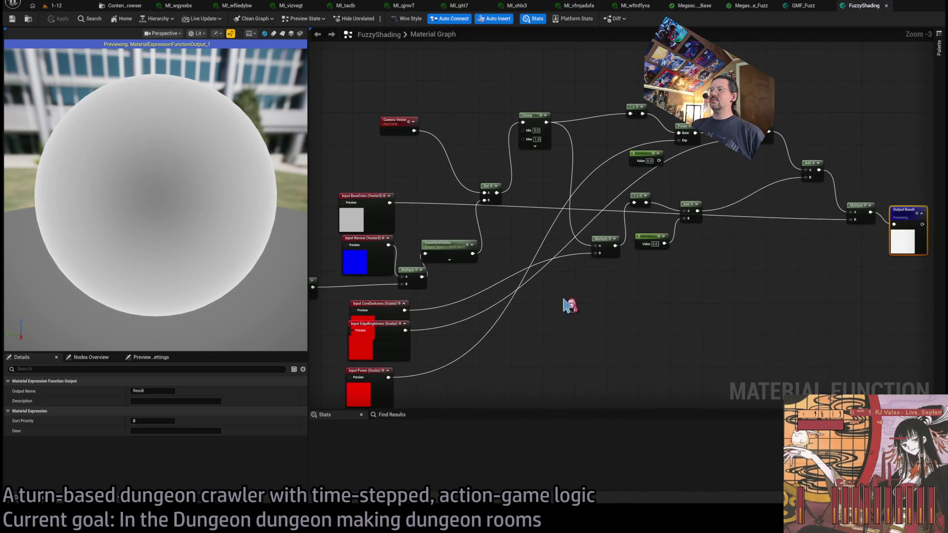
mouse_move(869, 91)
left_mouse_down()
mouse_move(540, 307)
mouse_move(421, 356)
left_mouse_up()
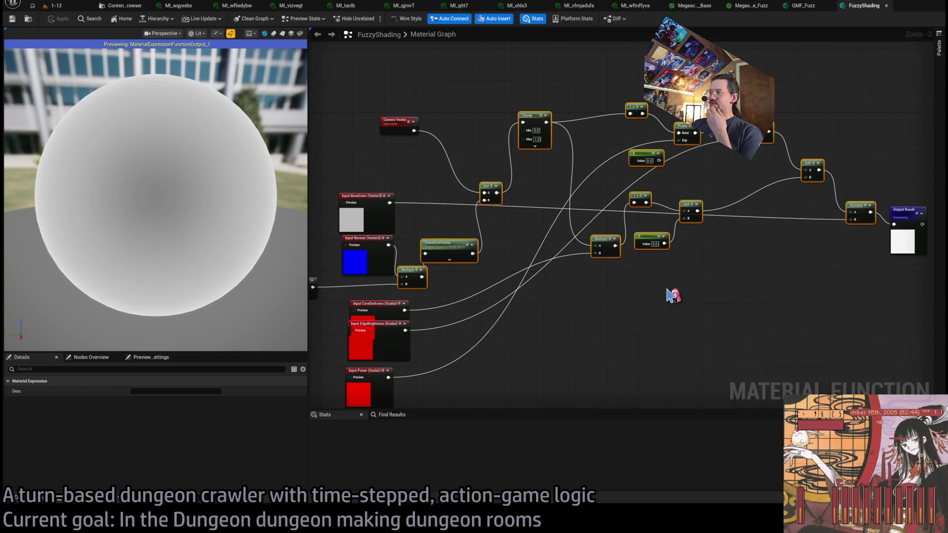
mouse_move(672, 300)
left_mouse_down()
mouse_move(739, 302)
mouse_move(584, 309)
mouse_move(626, 305)
left_mouse_up()
mouse_move(834, 74)
left_mouse_down()
mouse_move(659, 235)
mouse_move(404, 340)
left_mouse_up()
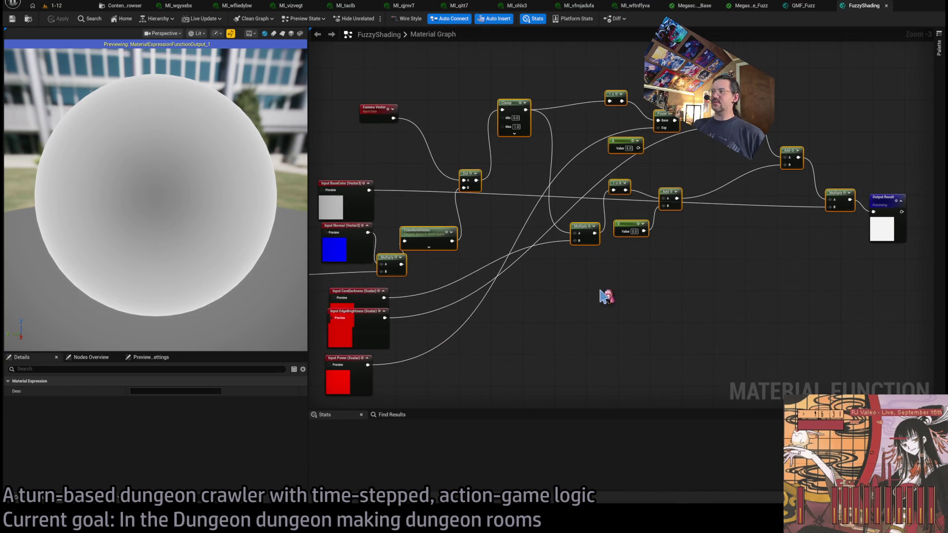
mouse_move(857, 66)
left_mouse_down()
mouse_move(503, 318)
mouse_move(401, 346)
left_mouse_up()
left_click(652, 310)
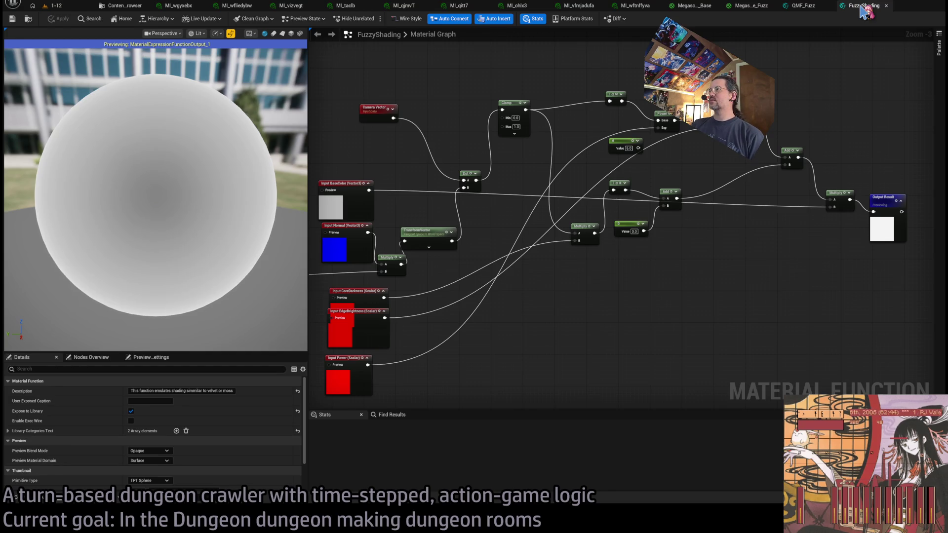
left_click_drag(508, 117, 642, 100)
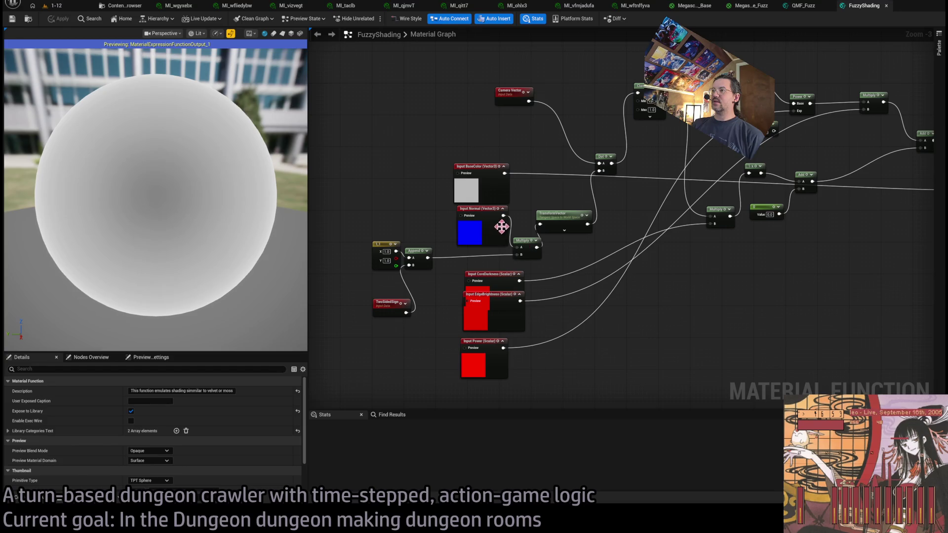
middle_click(862, 7)
scroll(598, 219, "up", 1)
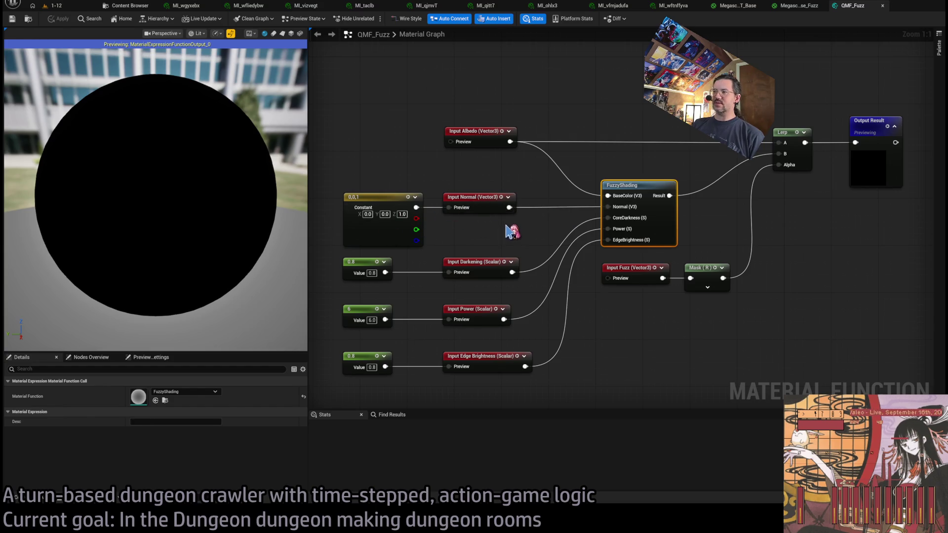
Close the QMF_Fuzz function and select the Normal parameter in the Fuzz group.
left_click_drag(512, 232, 532, 211)
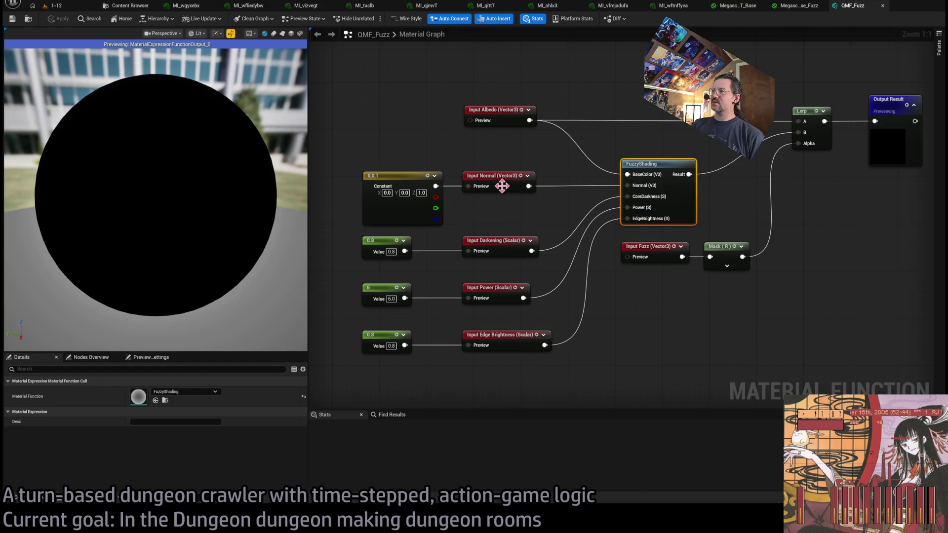
scroll(528, 190, "down", 5)
scroll(526, 211, "up", 3)
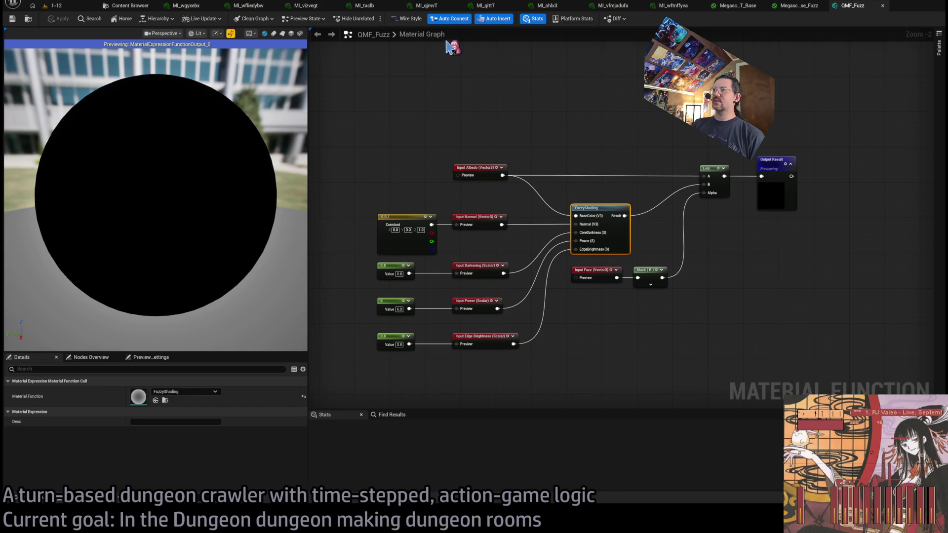
middle_click(862, 8)
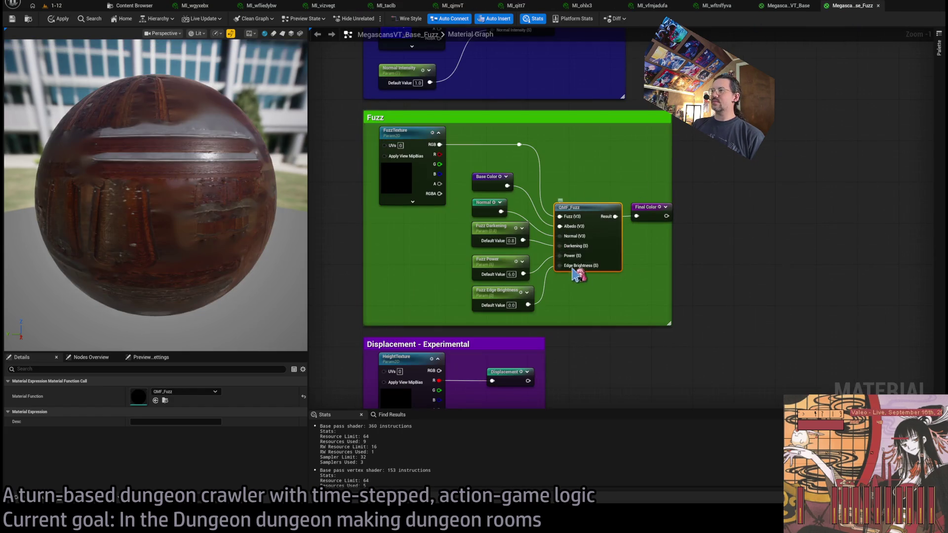
left_click(606, 301)
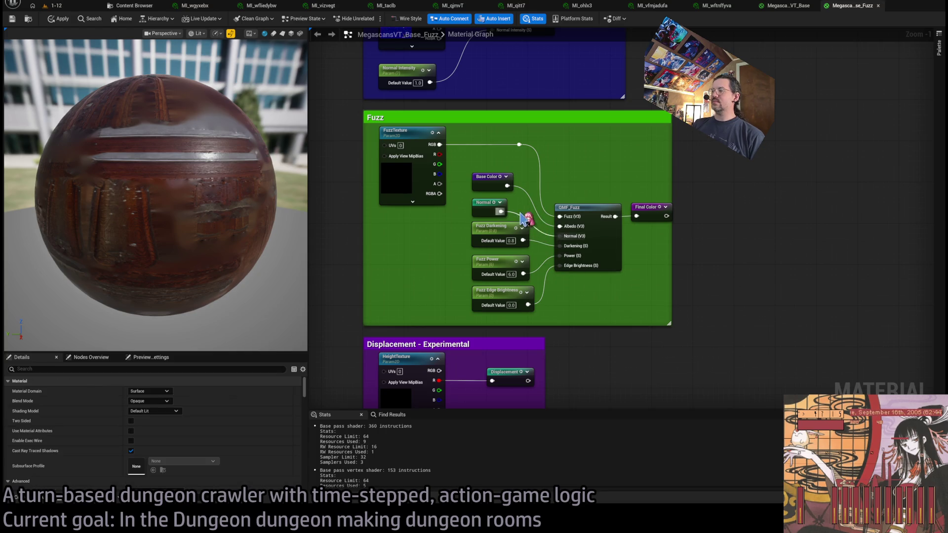
left_click(481, 204)
scroll(504, 232, "down", 3)
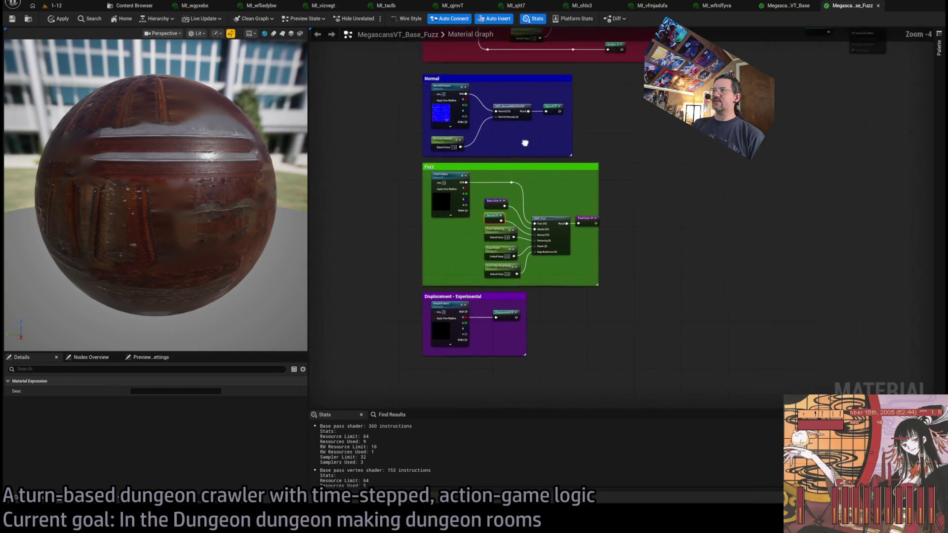
scroll(524, 306, "up", 2)
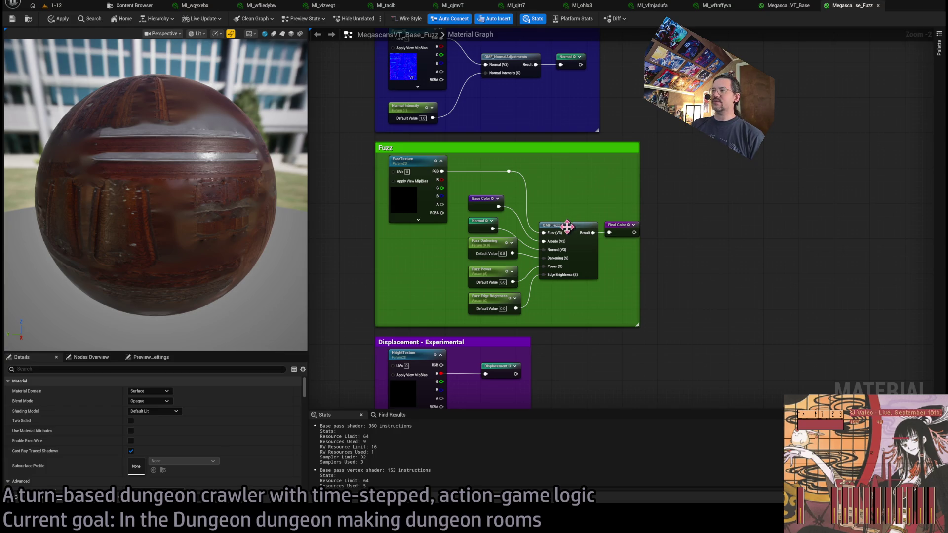
Box-select and deselect the Fuzz block's nodes, then view the MegascansVT_Base graph.
mouse_move(574, 201)
left_mouse_down()
mouse_move(518, 289)
mouse_move(474, 311)
mouse_move(489, 277)
mouse_move(455, 321)
mouse_move(518, 247)
mouse_move(603, 192)
mouse_move(577, 256)
mouse_move(461, 324)
left_mouse_up()
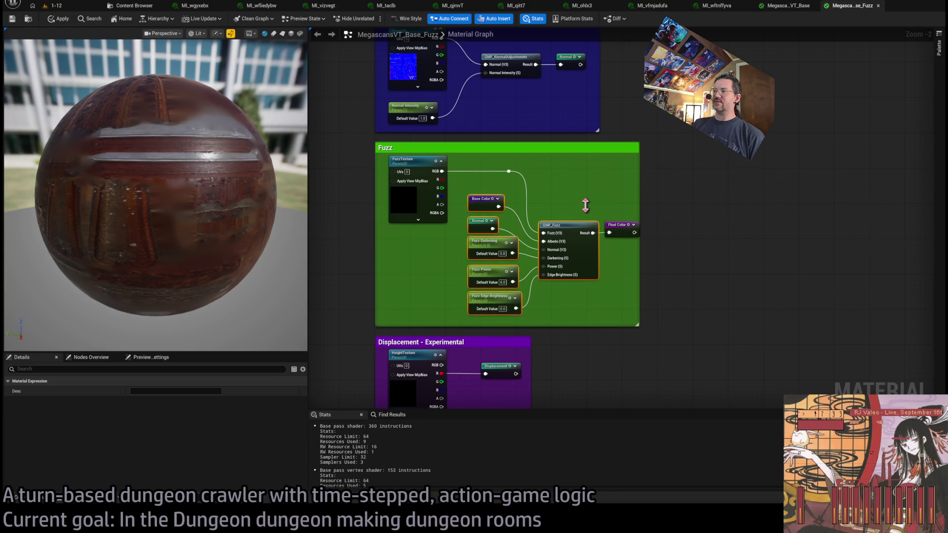
left_click(600, 188)
mouse_move(713, 175)
left_mouse_down()
mouse_move(540, 275)
mouse_move(546, 294)
left_mouse_up()
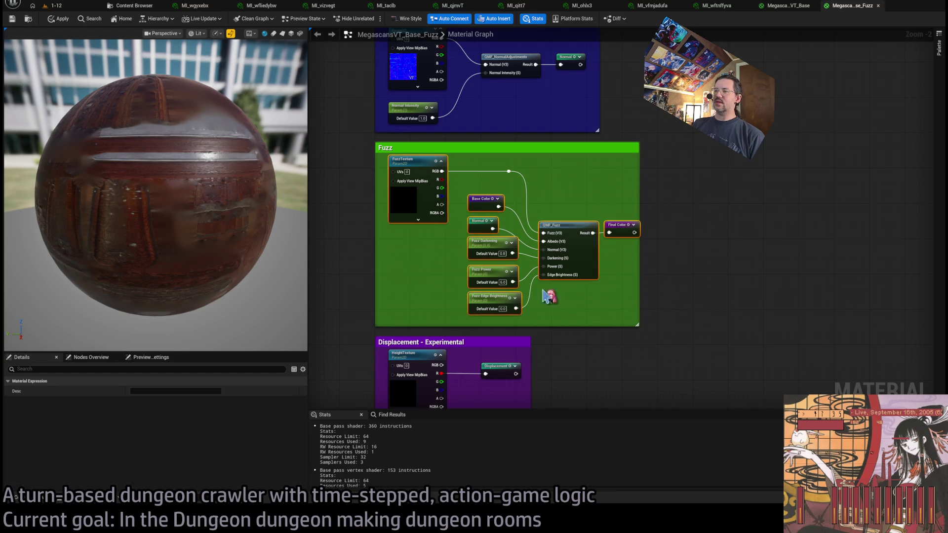
left_click(600, 316)
left_click_drag(600, 316, 415, 171)
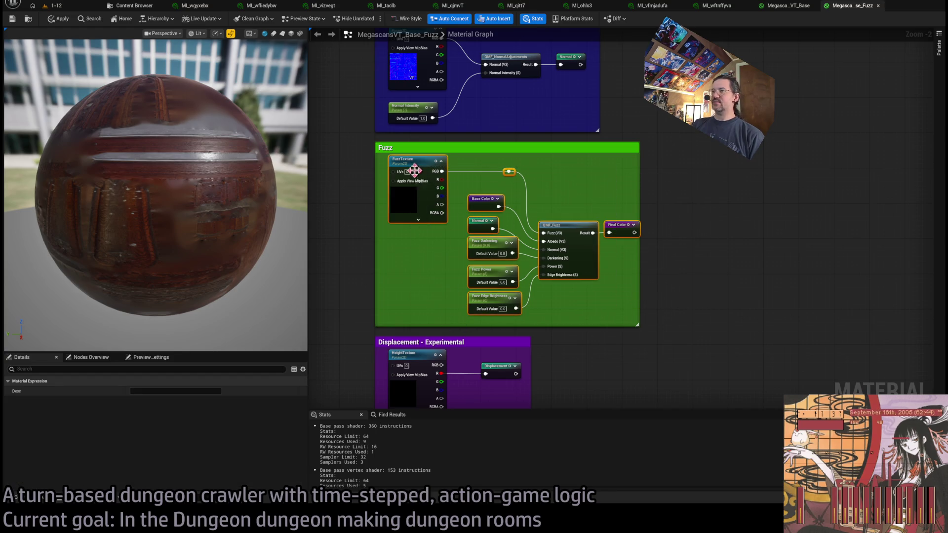
left_click(330, 269)
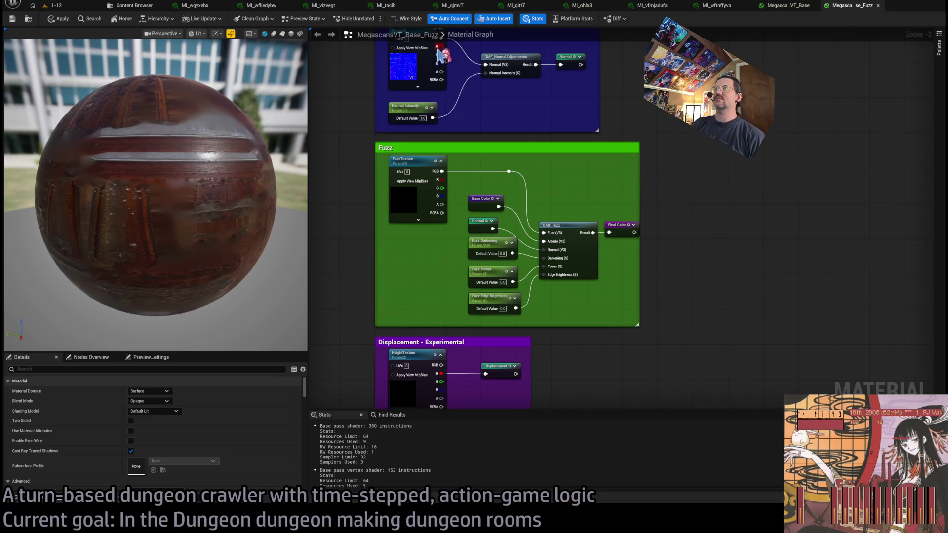
left_click(790, 5)
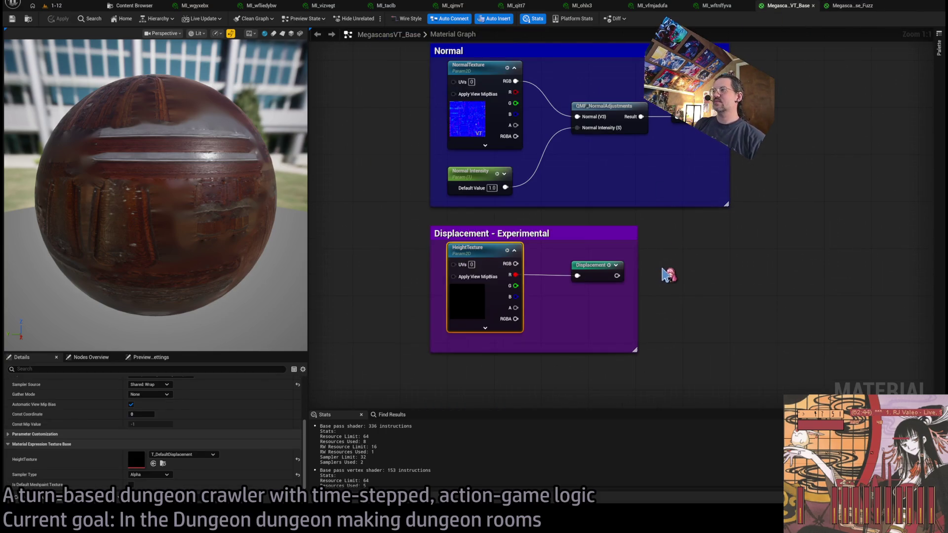
Review the Fuzz material's FuzzTexture parameter Details, then show the MI_wftnffyva instance.
left_click(849, 6)
scroll(631, 221, "down", 5)
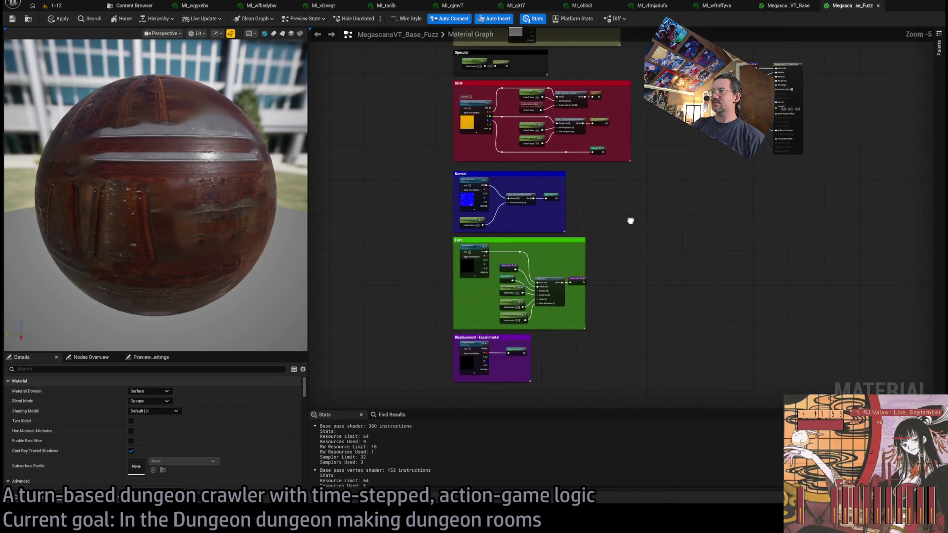
scroll(637, 204, "down", 1)
scroll(573, 263, "up", 4)
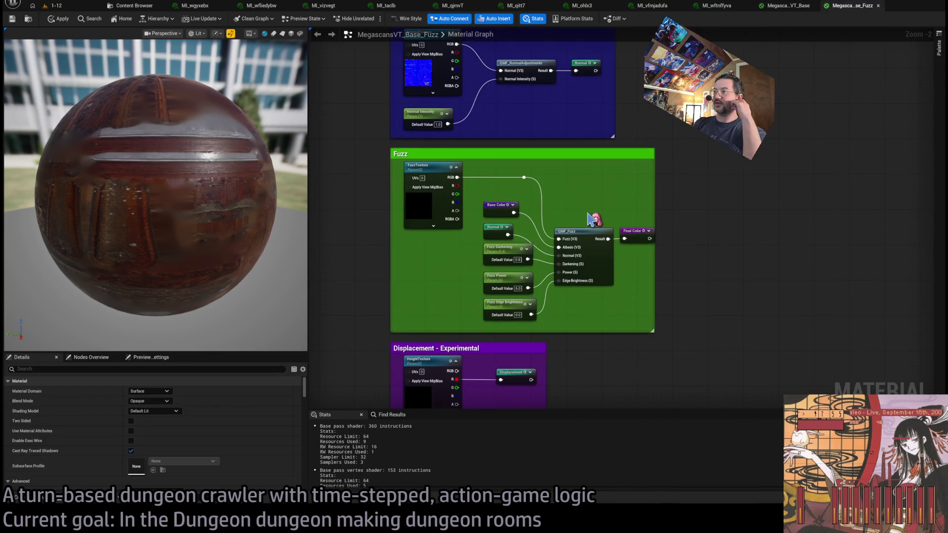
left_click(628, 168)
left_click(423, 307)
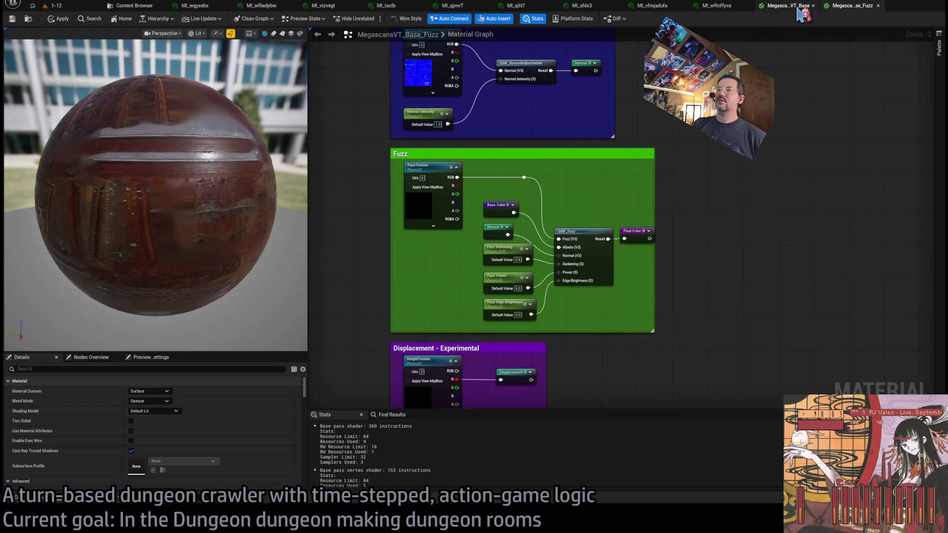
left_click(439, 225)
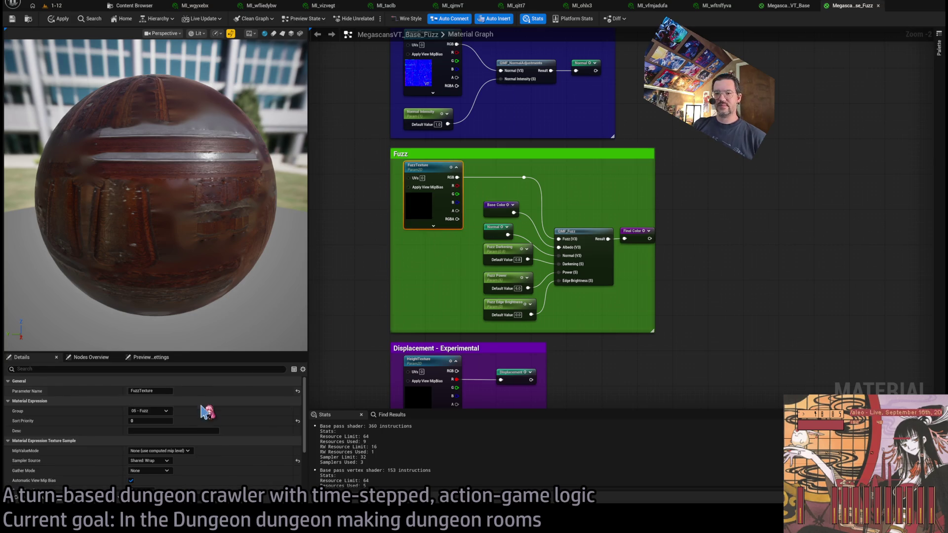
scroll(227, 422, "down", 3)
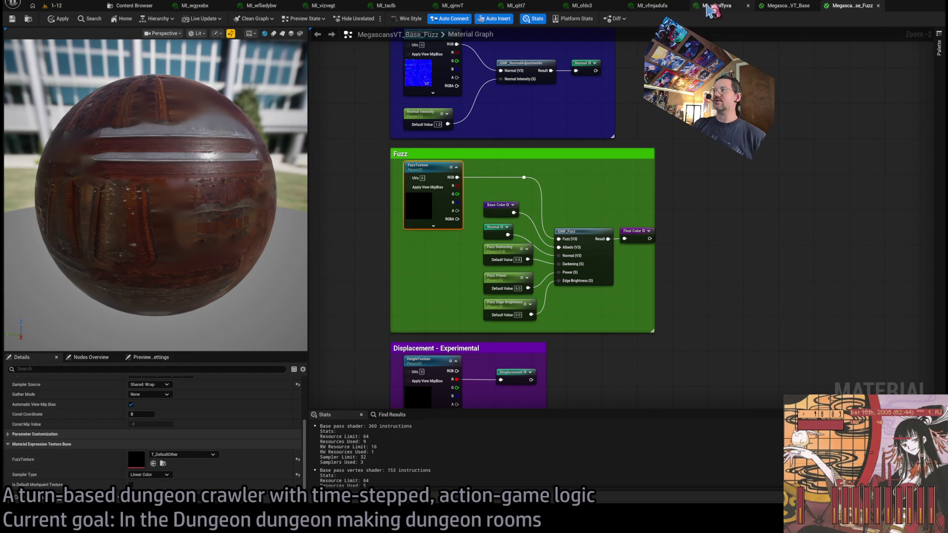
left_click(711, 10)
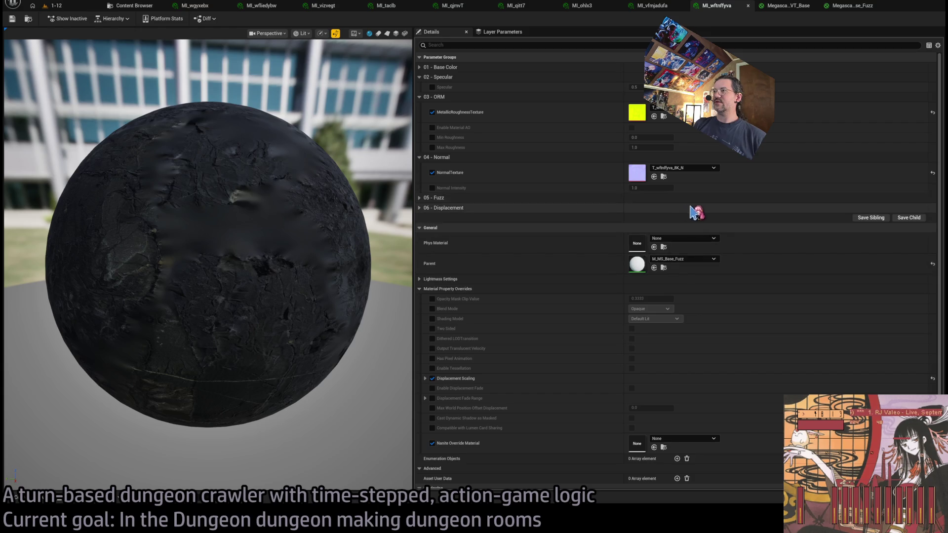
Compare the 05 - Fuzz parameters of MI_wftnffyva and MI_vfmjadufa, orbiting the preview sphere.
left_click(419, 208)
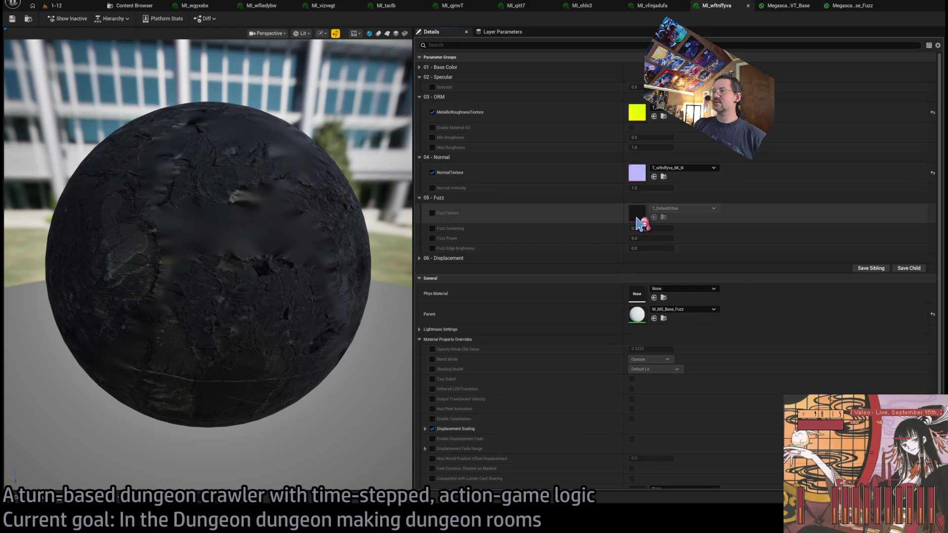
left_click(672, 9)
left_click(422, 198)
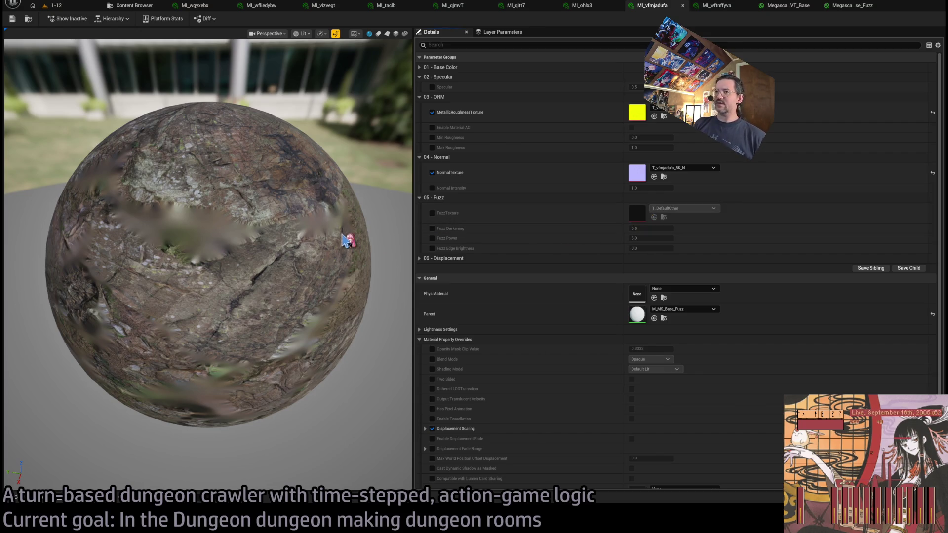
mouse_move(344, 239)
left_mouse_down()
mouse_move(306, 227)
mouse_move(296, 267)
mouse_move(301, 230)
left_mouse_up()
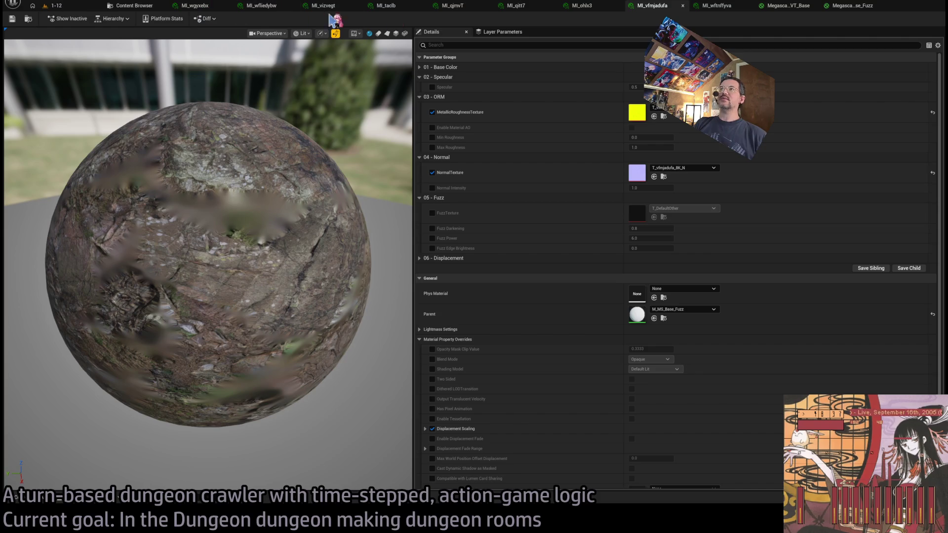
left_click(132, 7)
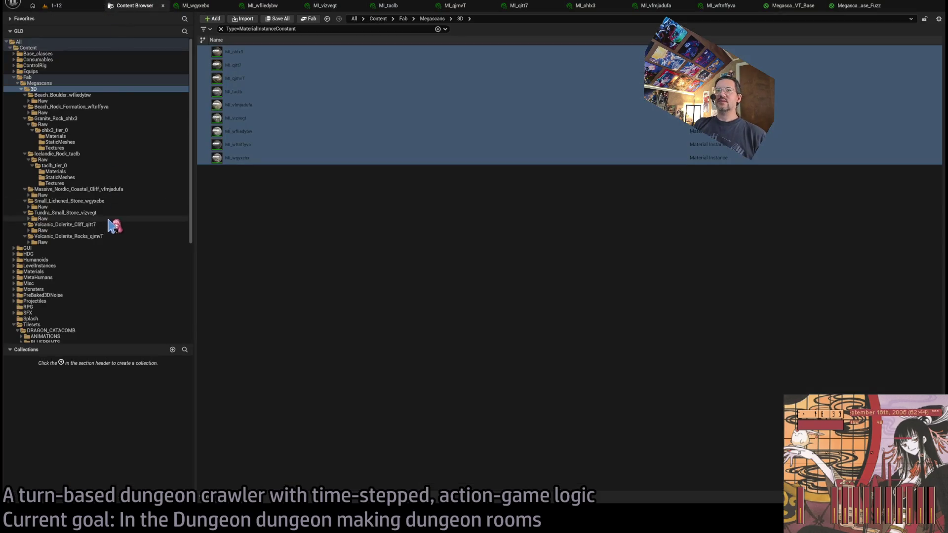
Drop the MaterialInstanceConstant filter, list 'vfm' assets, and open MI_vfmjadufa and vfmjadufa_tier_0.
left_click(62, 85)
left_click(84, 90)
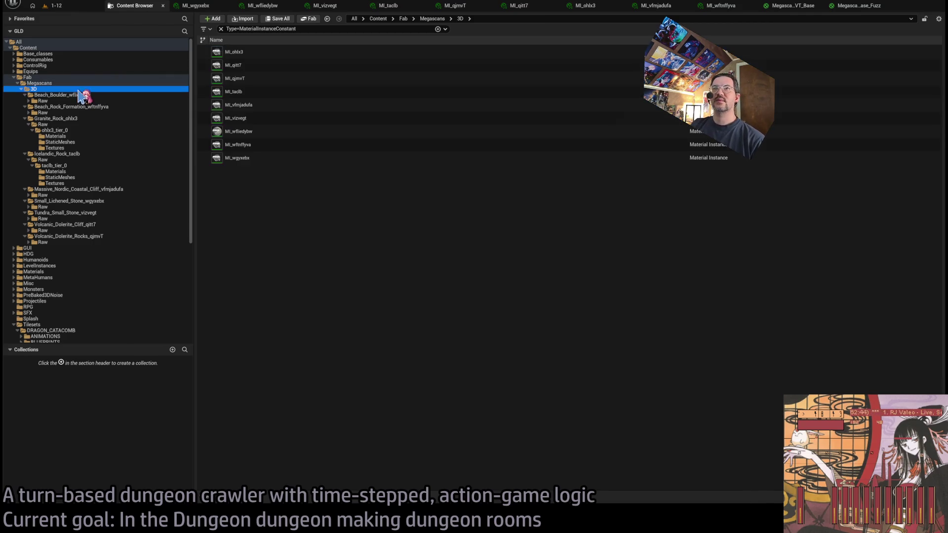
left_click(220, 29)
type("v")
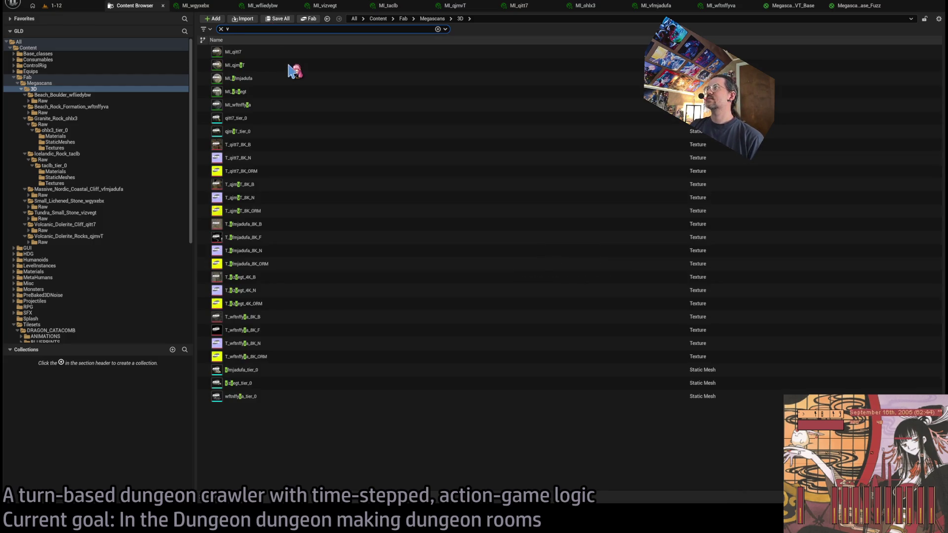
key("BackSpace")
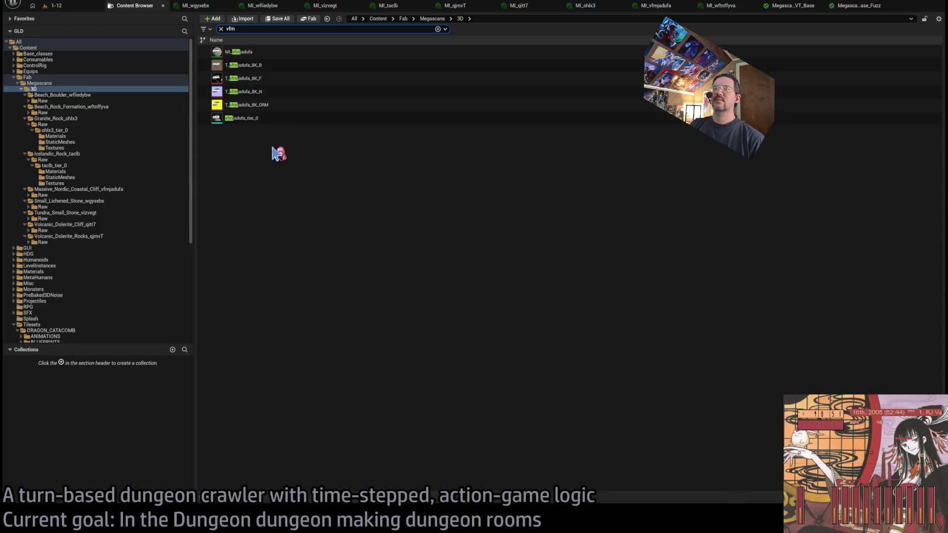
double_click(262, 52)
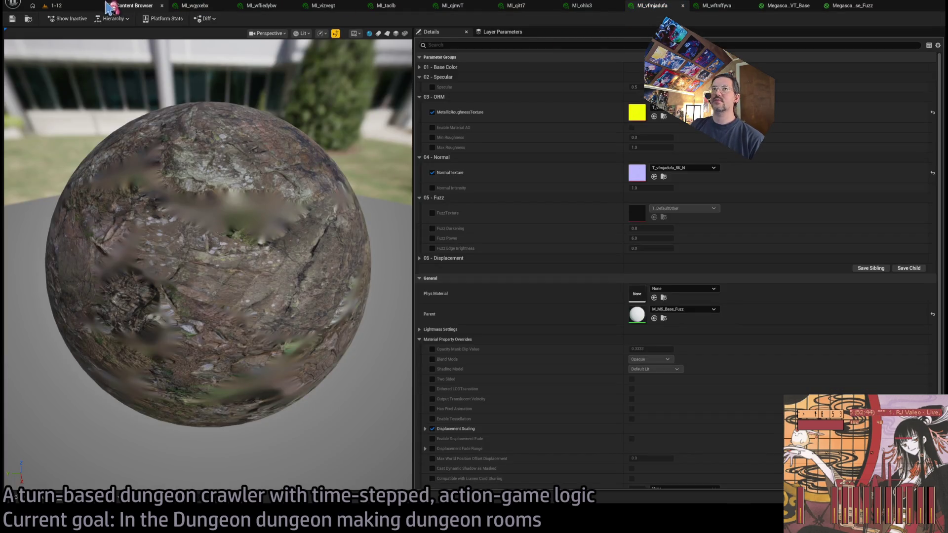
left_click(132, 5)
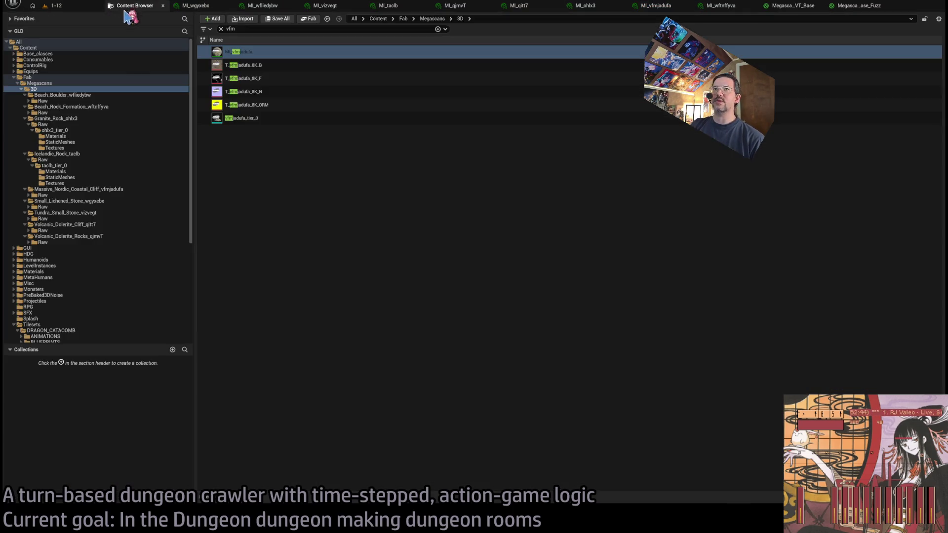
left_click(253, 119)
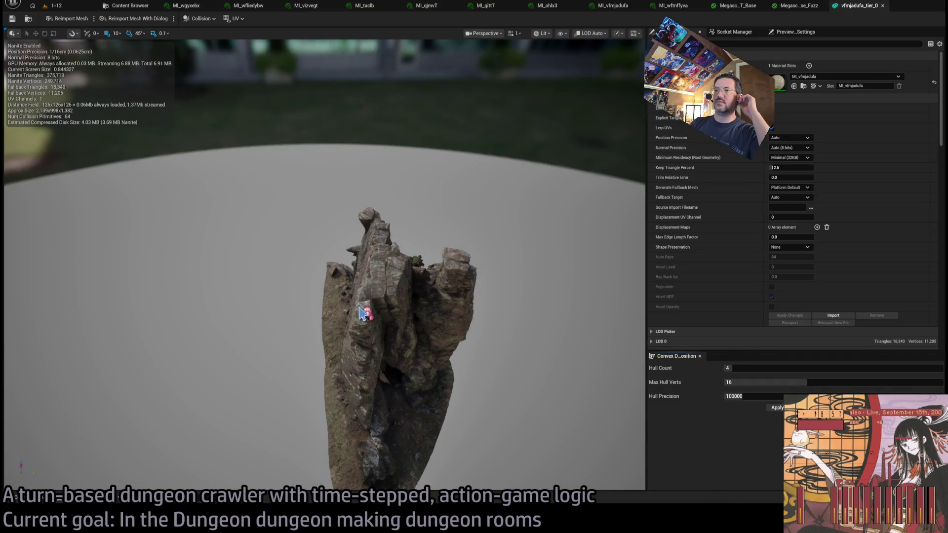
Orbit the rock mesh, revisit MI_vfmjadufa, peek at the Content Drawer, then return to the Content Browser.
left_click_drag(362, 312, 493, 277)
double_click(777, 82)
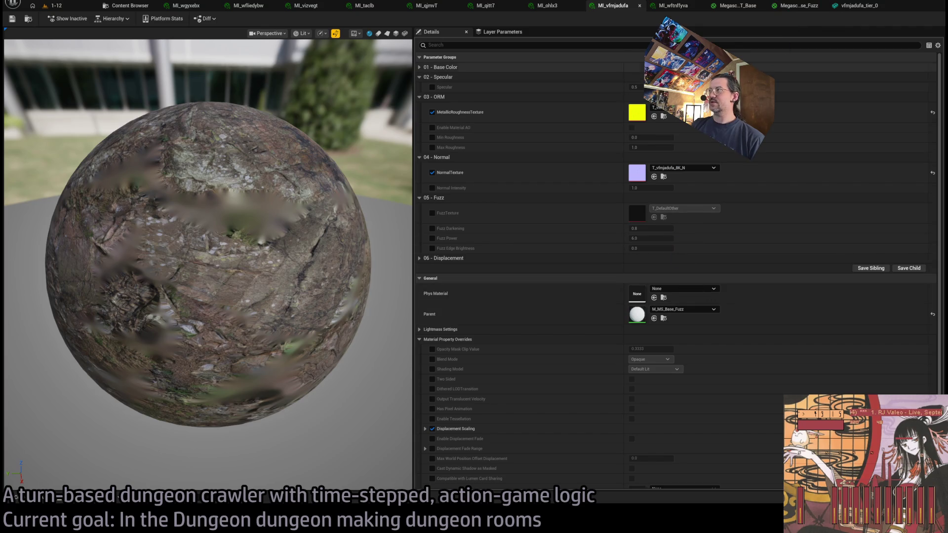
left_click(16, 497)
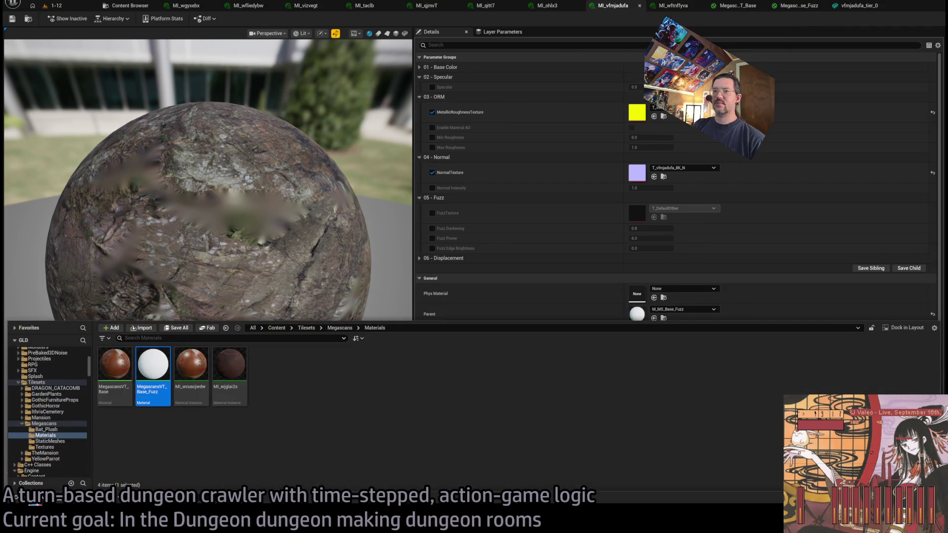
left_click(17, 497)
left_click(16, 497)
left_click(16, 497)
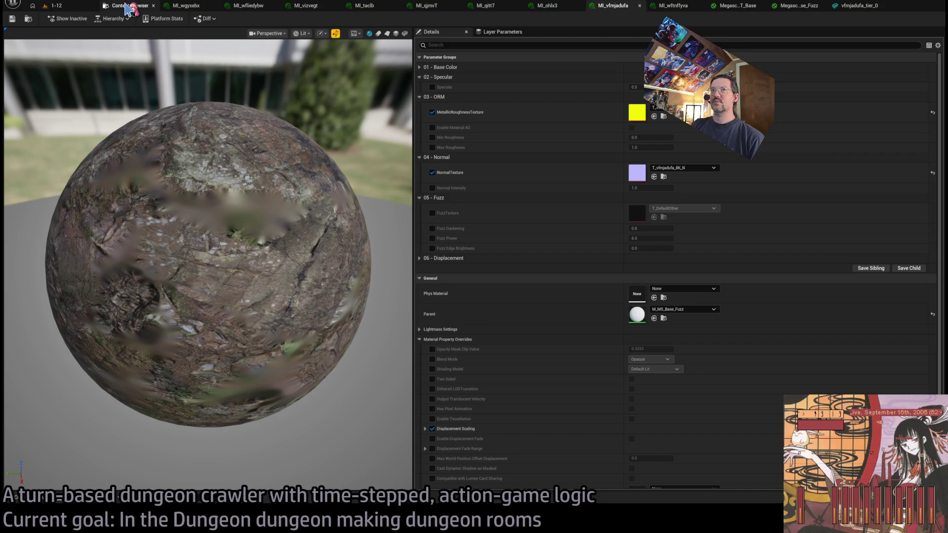
left_click(132, 7)
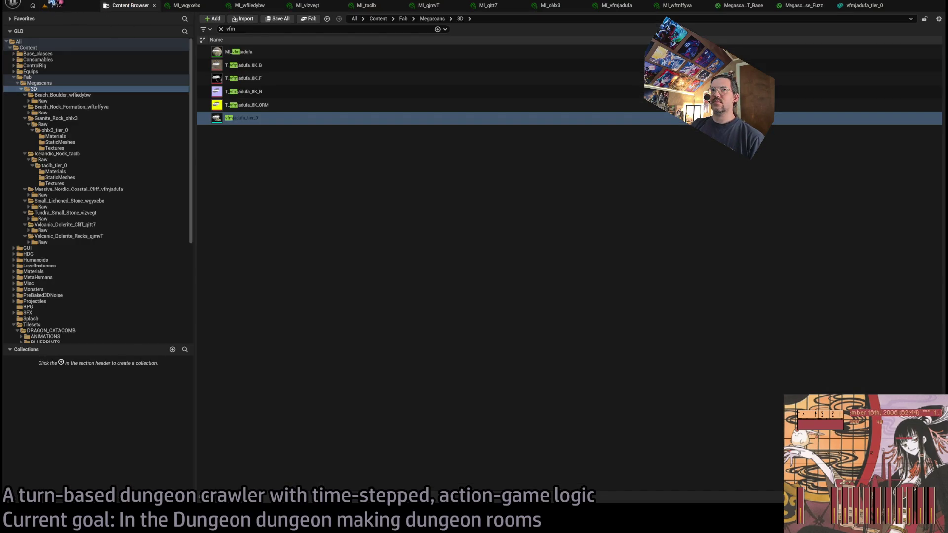
Clear the vfm search, filter Fab/Megascans/3D to Type=Texture, and select every listed 8K and 4K texture.
left_click(55, 90)
left_click(221, 29)
type("texture")
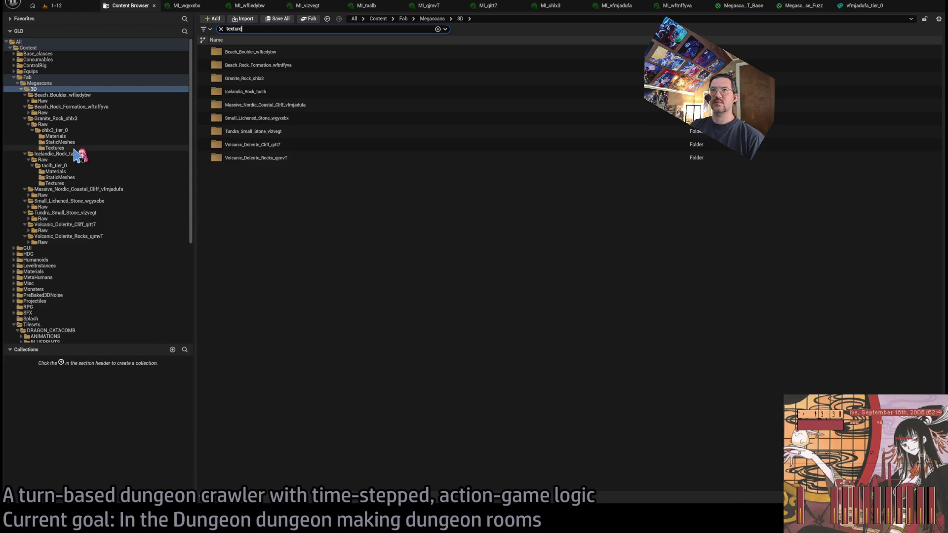
key("Down")
key("Return")
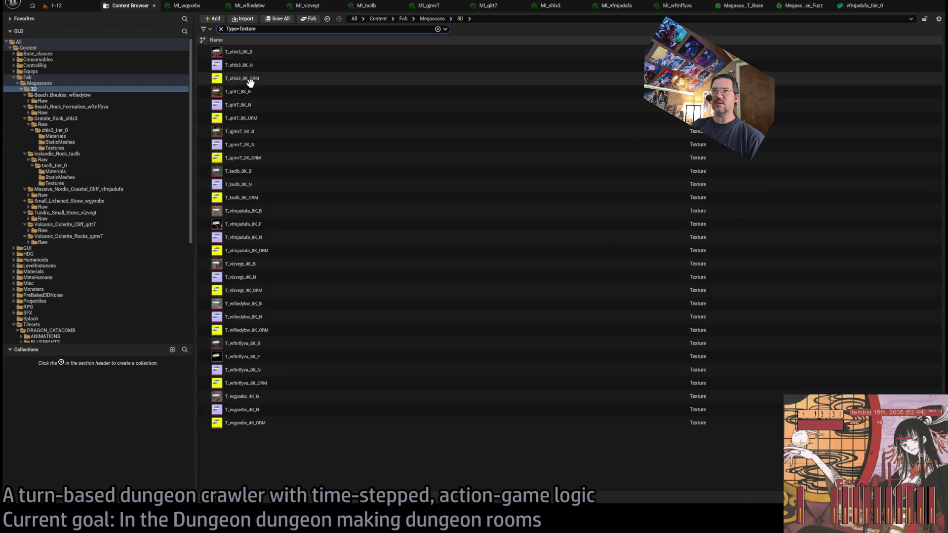
left_click(290, 436)
key("ctrl+a")
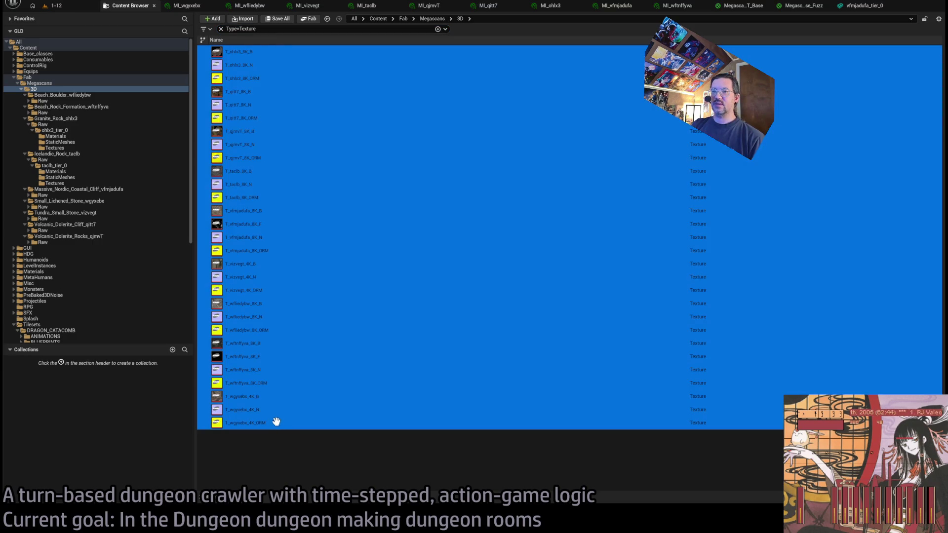